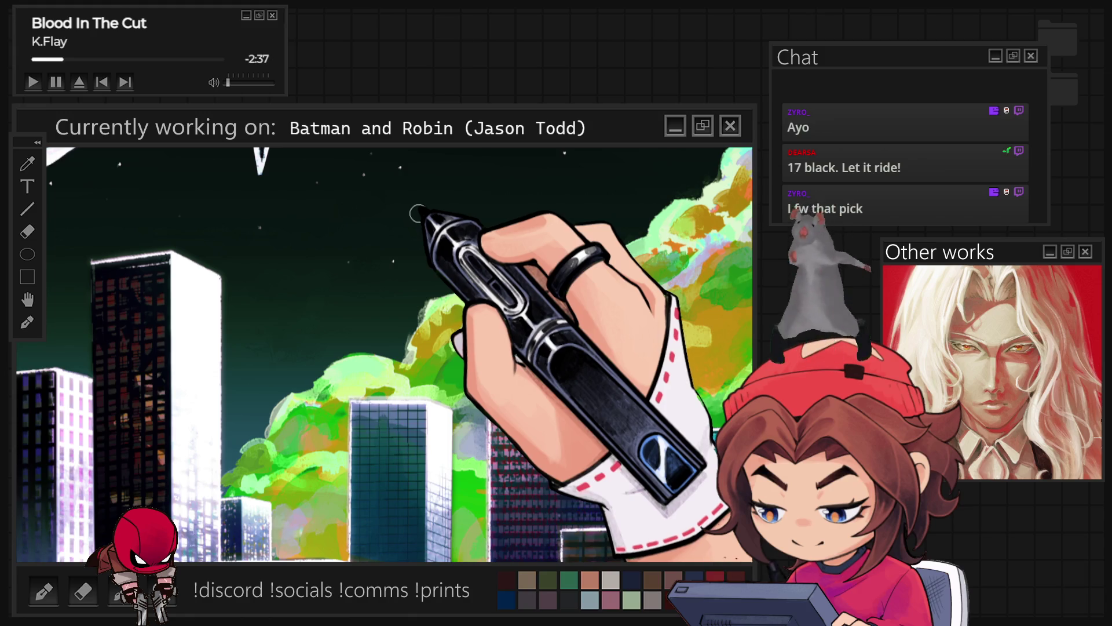
Zoom in and back out on the dark foreground building with purple-lit windows
scroll(417, 216, down, 5)
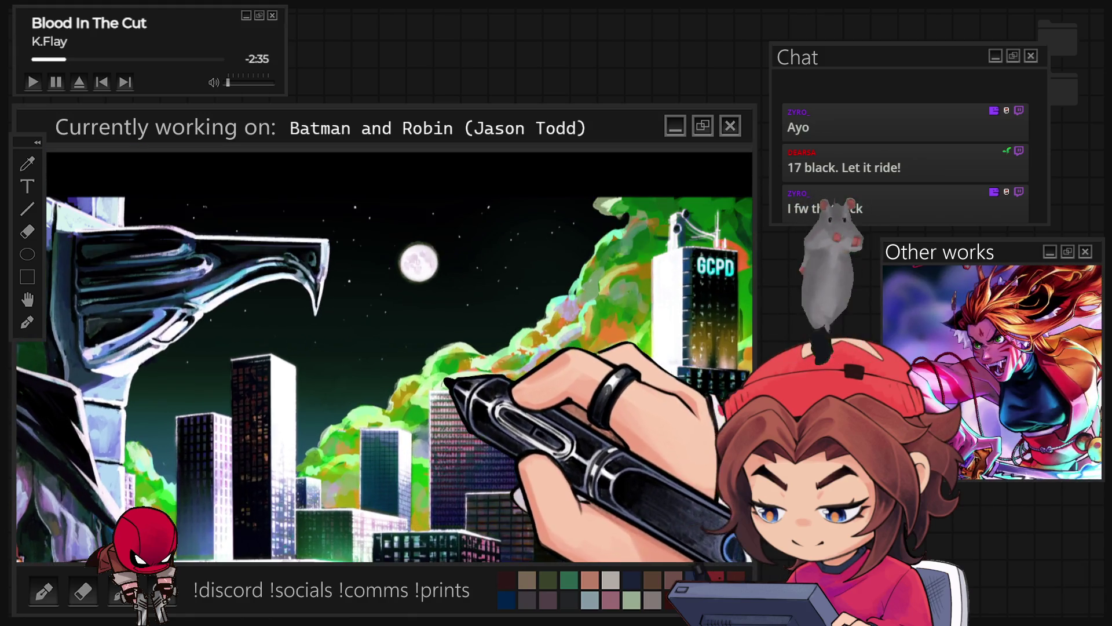
scroll(183, 362, up, 3)
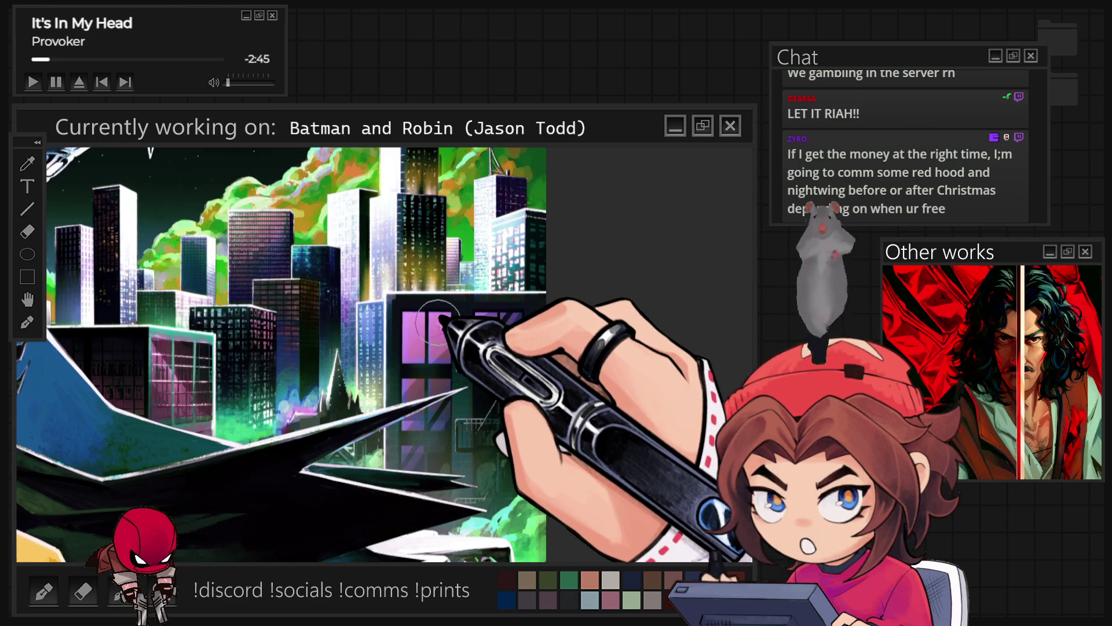
Zoom into the balcony area of the purple-windowed building
scroll(439, 319, up, 2)
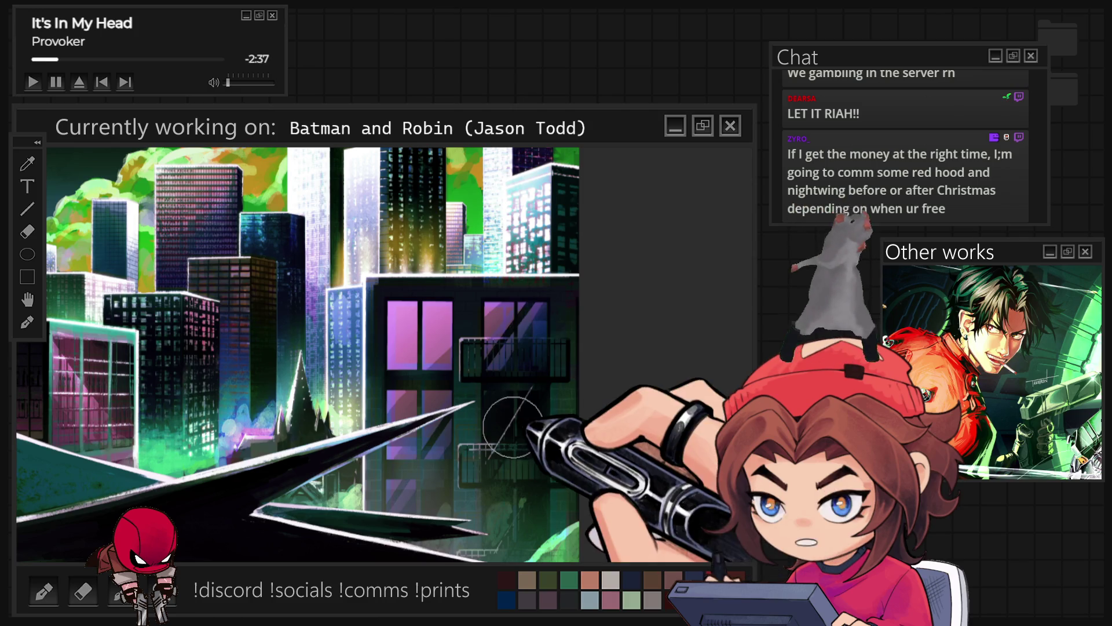
scroll(499, 399, up, 3)
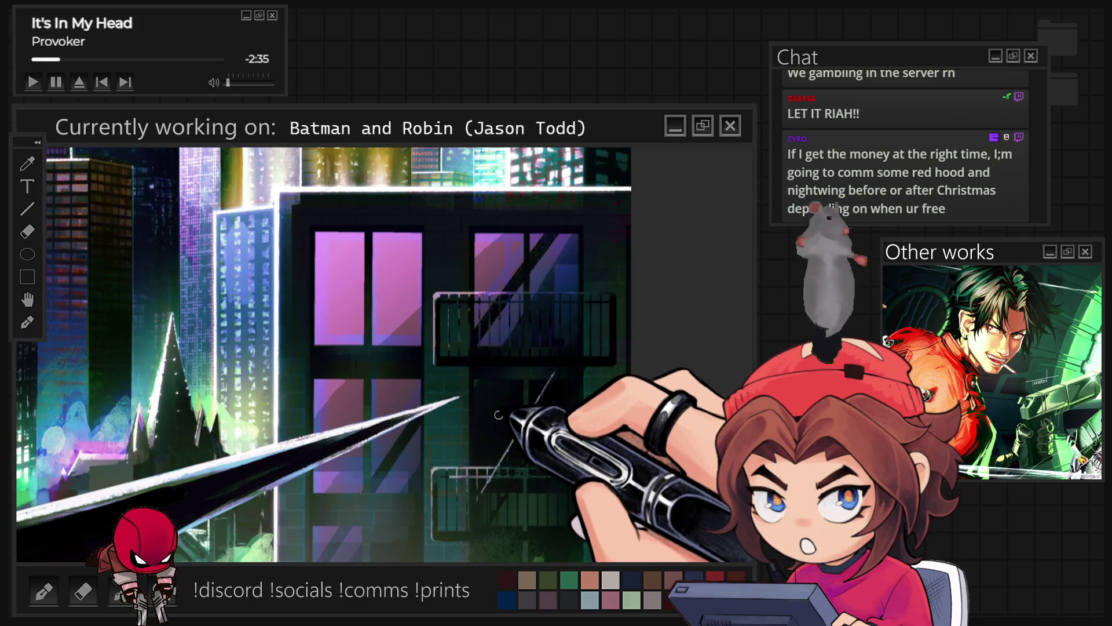
scroll(497, 300, up, 3)
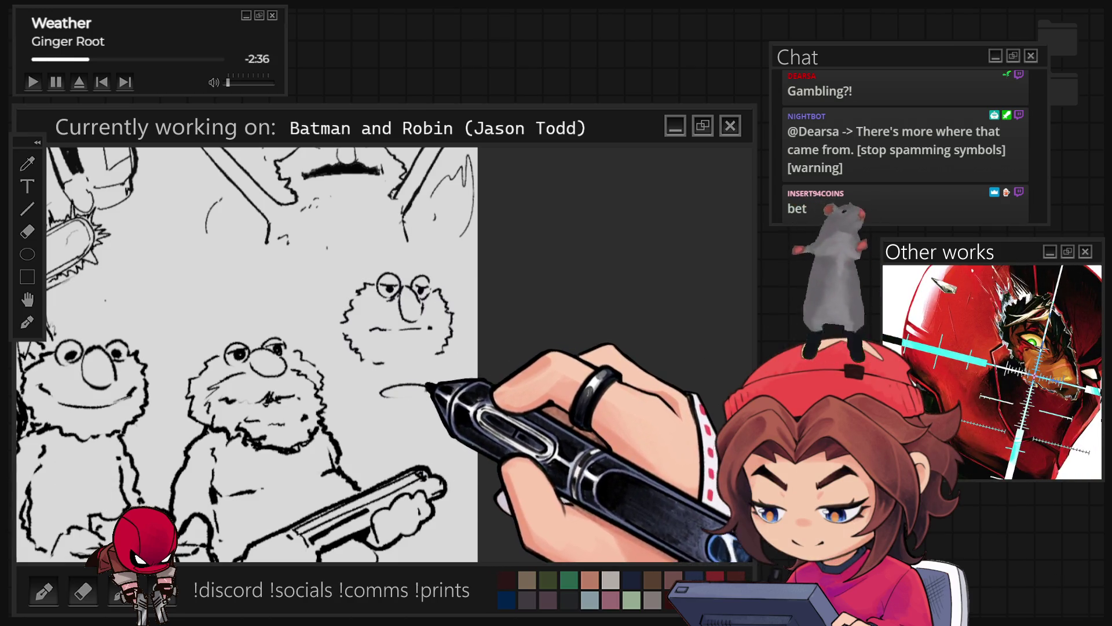
Add a short chin stroke to the right Elmo, then pan, rotate and reset the canvas view
drag(376, 381, 424, 377)
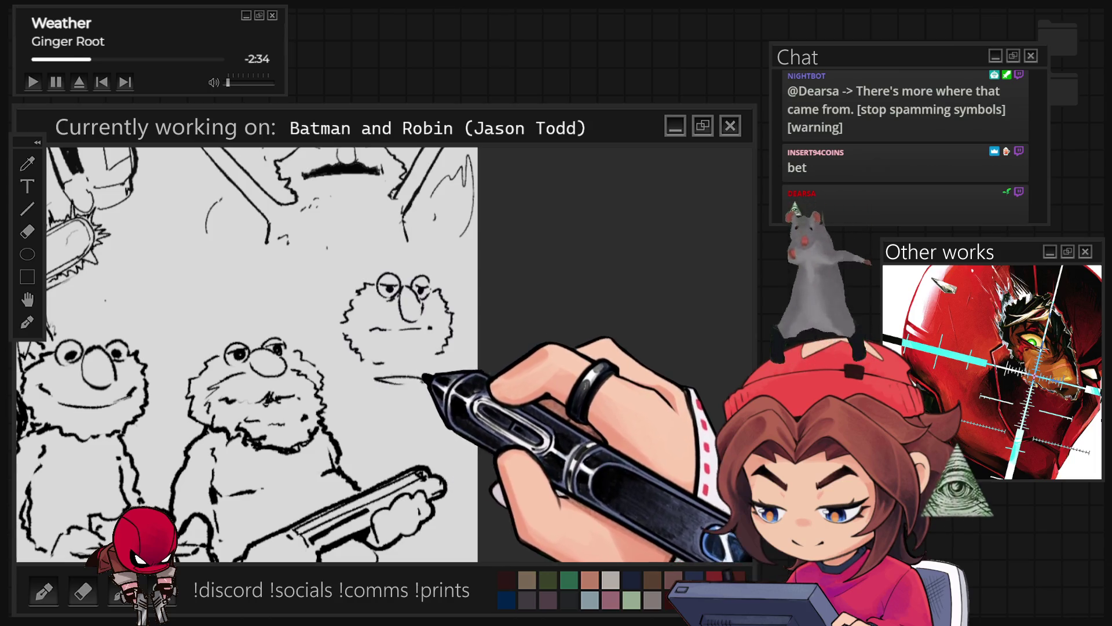
drag(290, 347, 487, 383)
drag(371, 347, 441, 301)
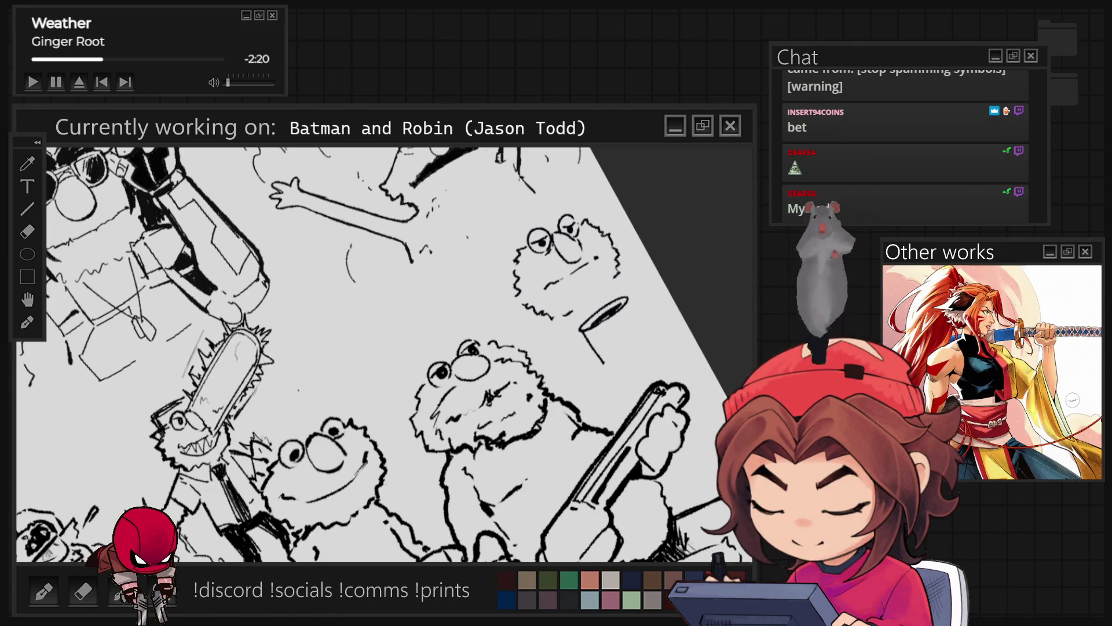
key(5)
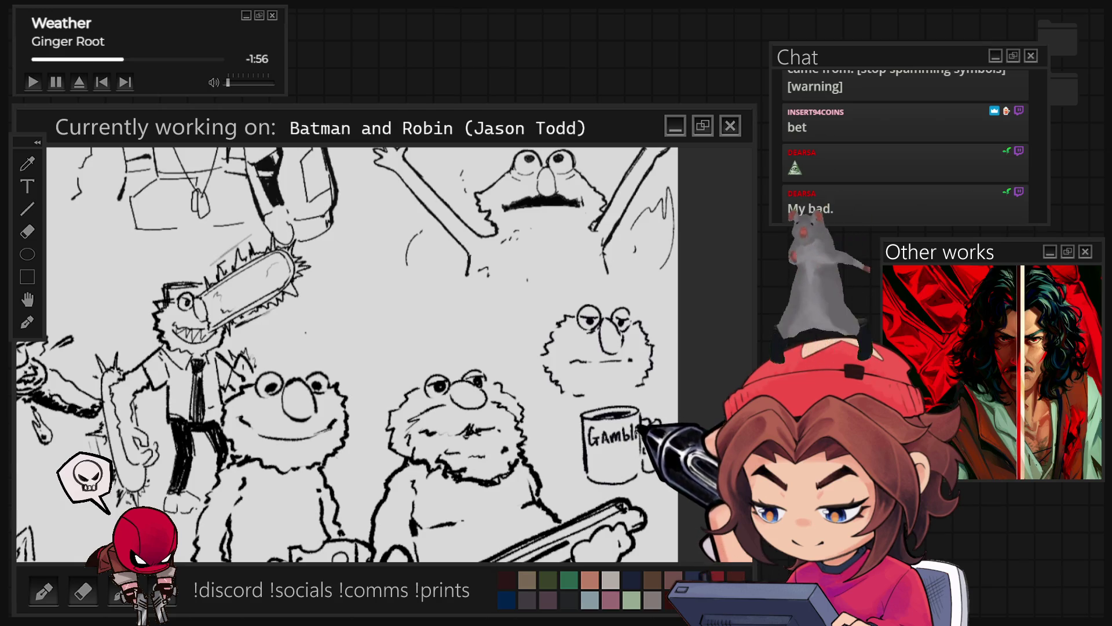
Letter 'Gamba' on the mug, then undo the cramped lettering strokes
scroll(346, 355, up, 2)
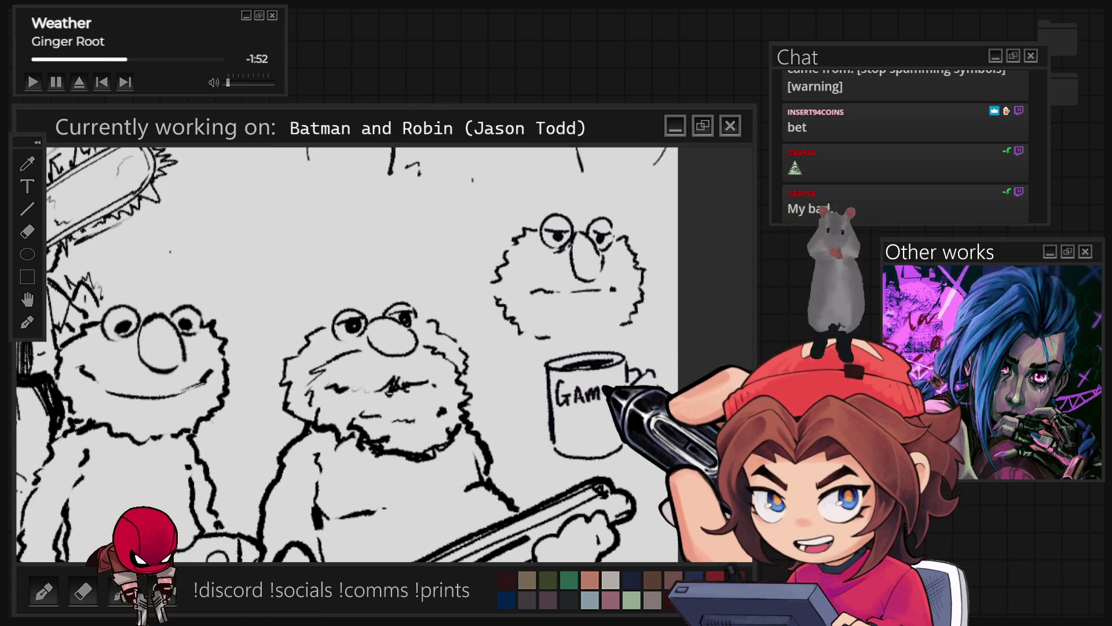
mouse_move(607, 377)
mouse_down()
mouse_move(613, 400)
mouse_move(625, 400)
mouse_up()
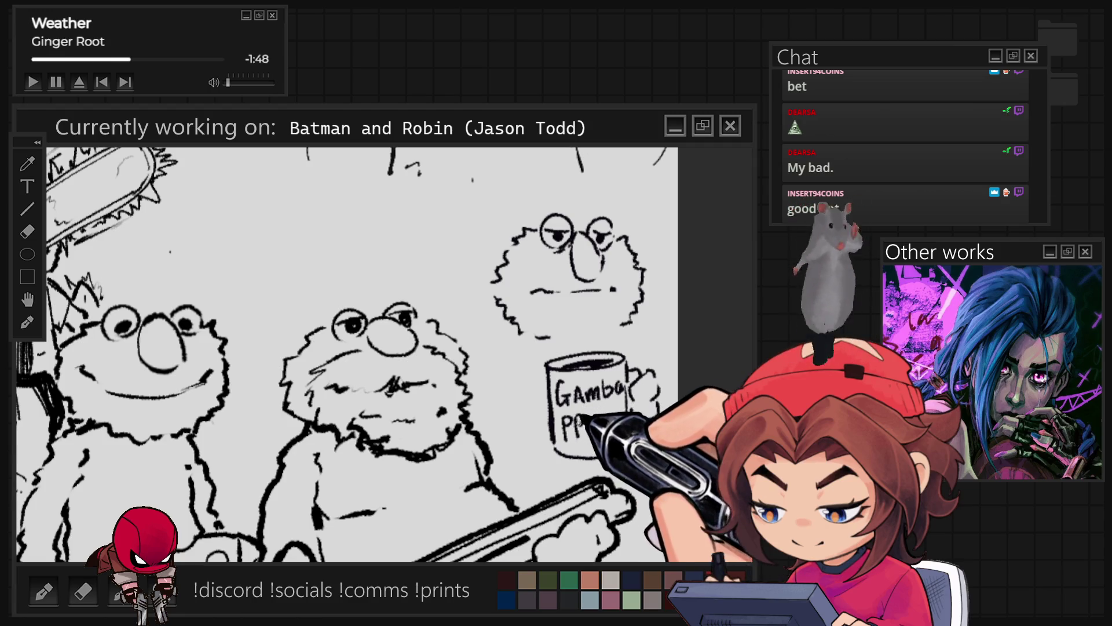
drag(603, 414, 614, 432)
key(ctrl+z)
key(ctrl+z)
key(ctrl+z)
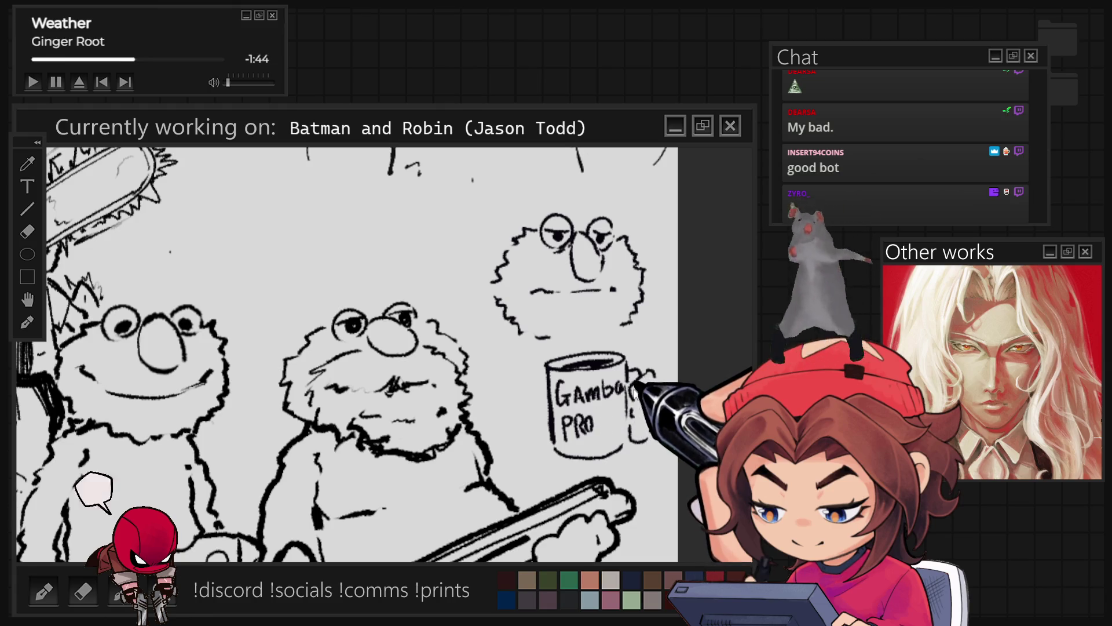
key(ctrl+z)
key(ctrl+z)
key(ctrl+z)
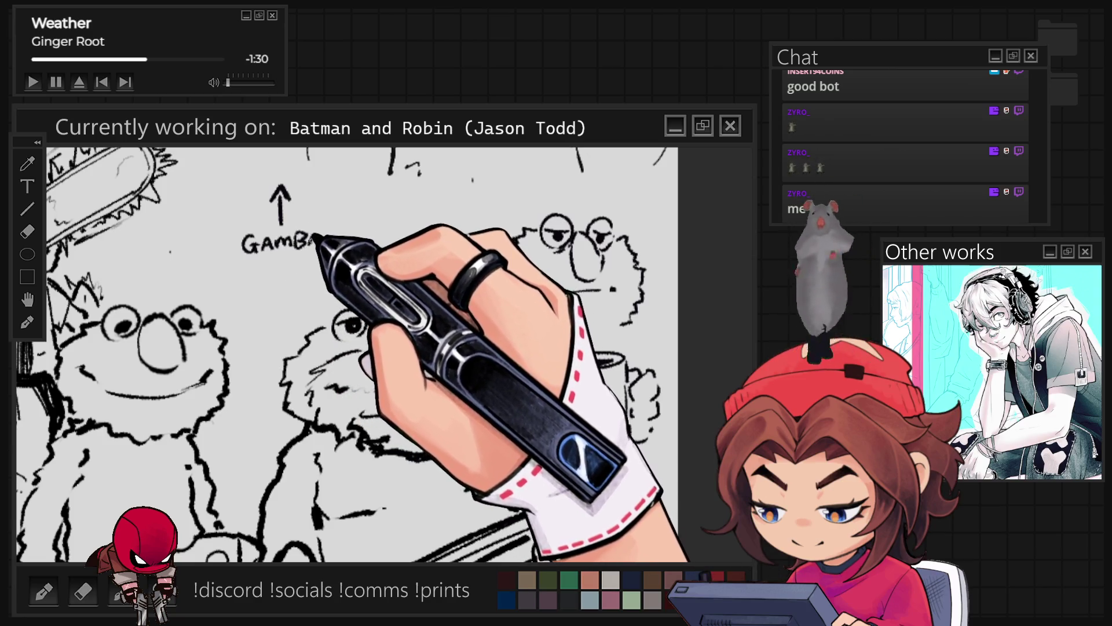
Letter the word 'ADDICT' beneath GAMBA
drag(245, 272, 270, 262)
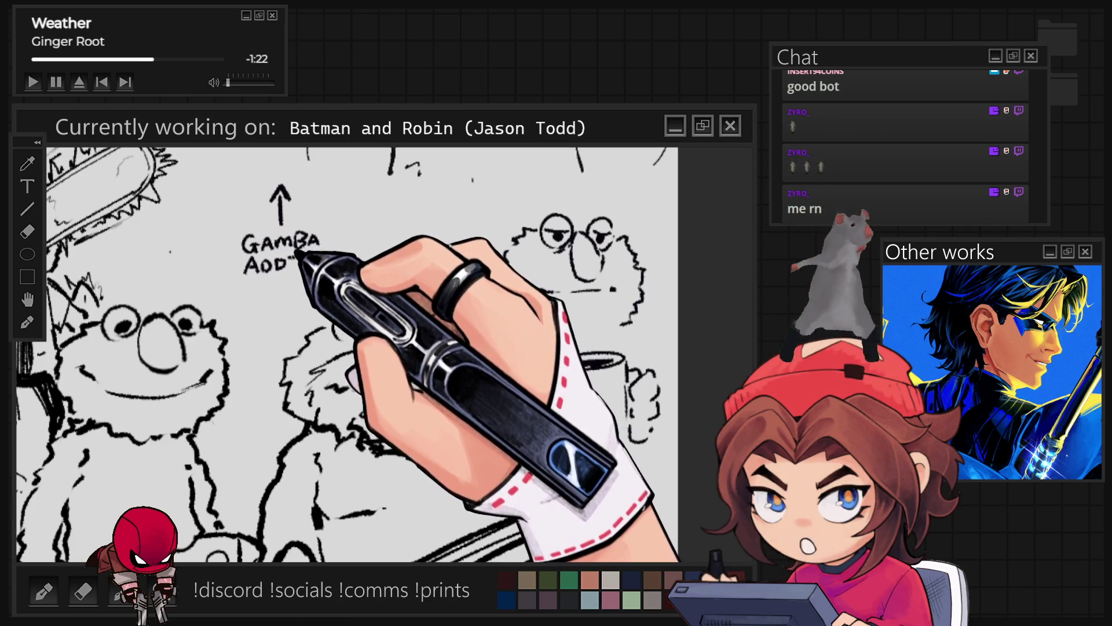
mouse_move(304, 259)
mouse_down()
mouse_move(300, 272)
mouse_move(319, 258)
mouse_up()
drag(312, 259, 312, 273)
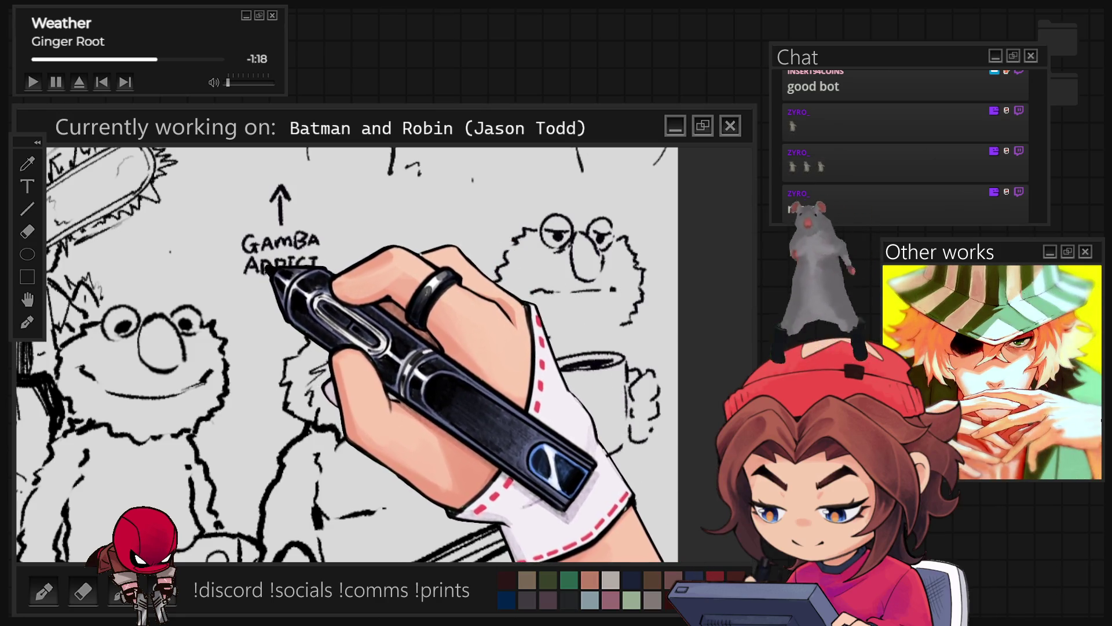
Move the GAMBA ADDICT lettering onto the mug, then zoom out to see the whole sketch
mouse_move(286, 168)
mouse_down()
mouse_move(211, 293)
mouse_move(328, 186)
mouse_up()
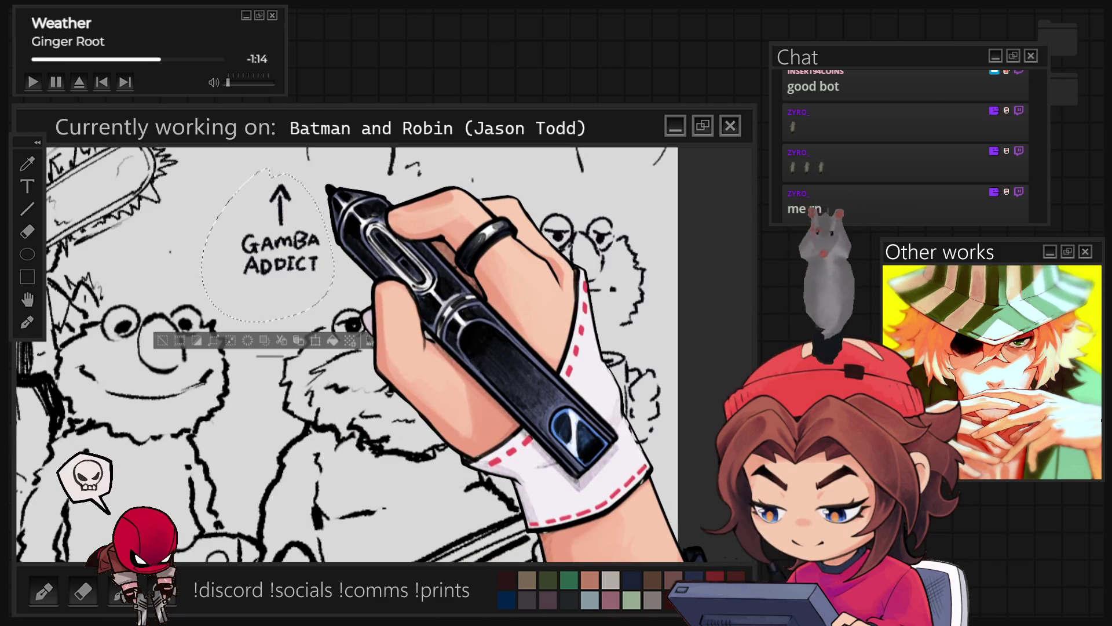
key(ctrl+t)
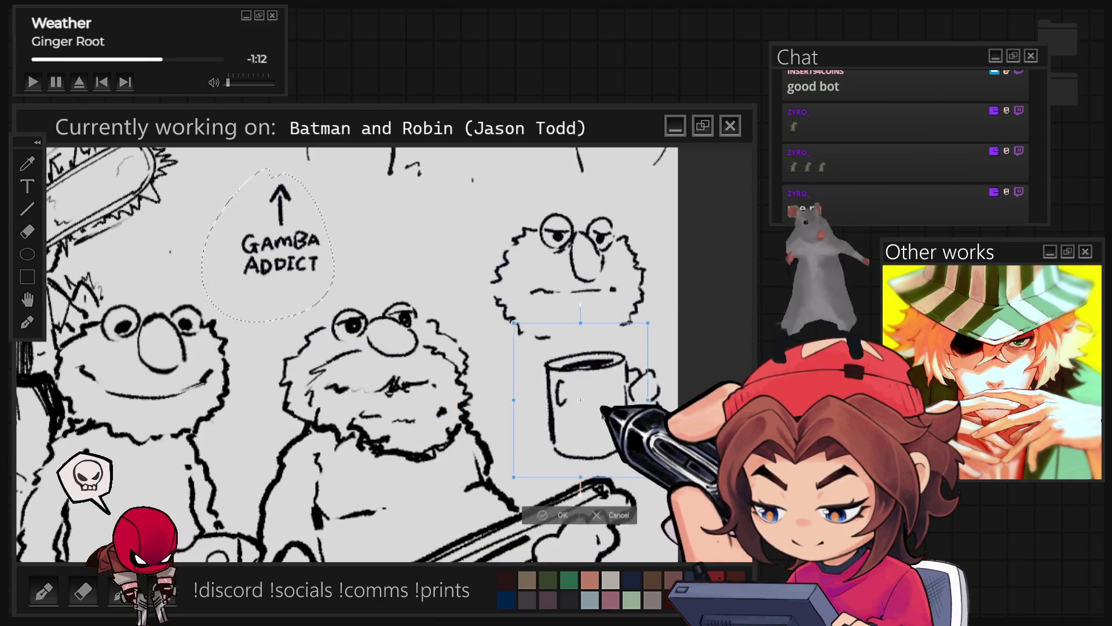
drag(353, 282, 596, 415)
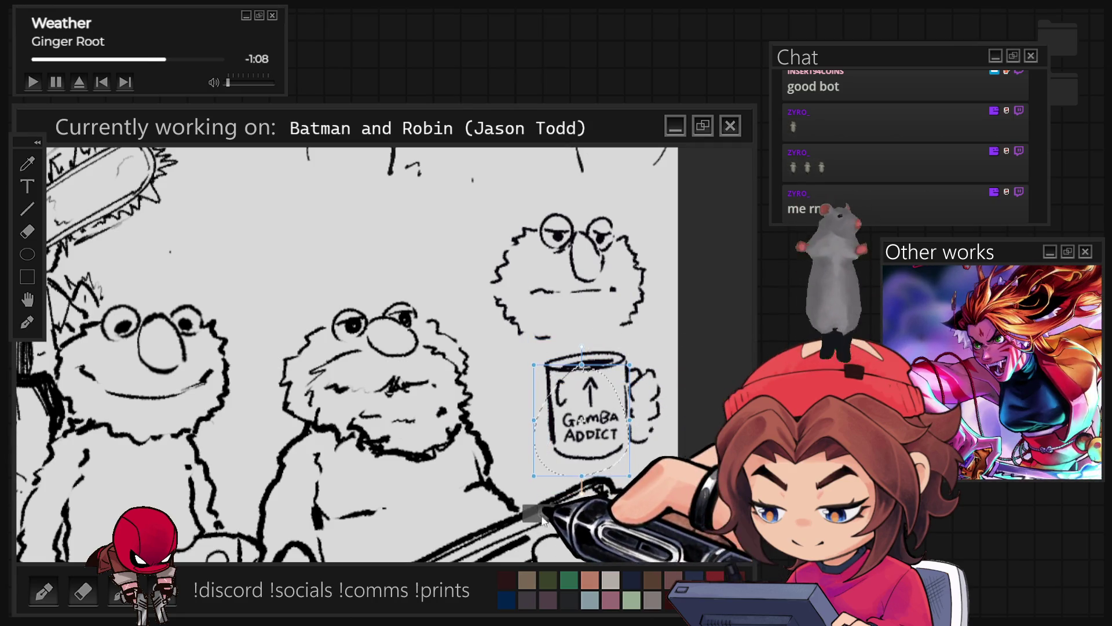
key(ctrl+d)
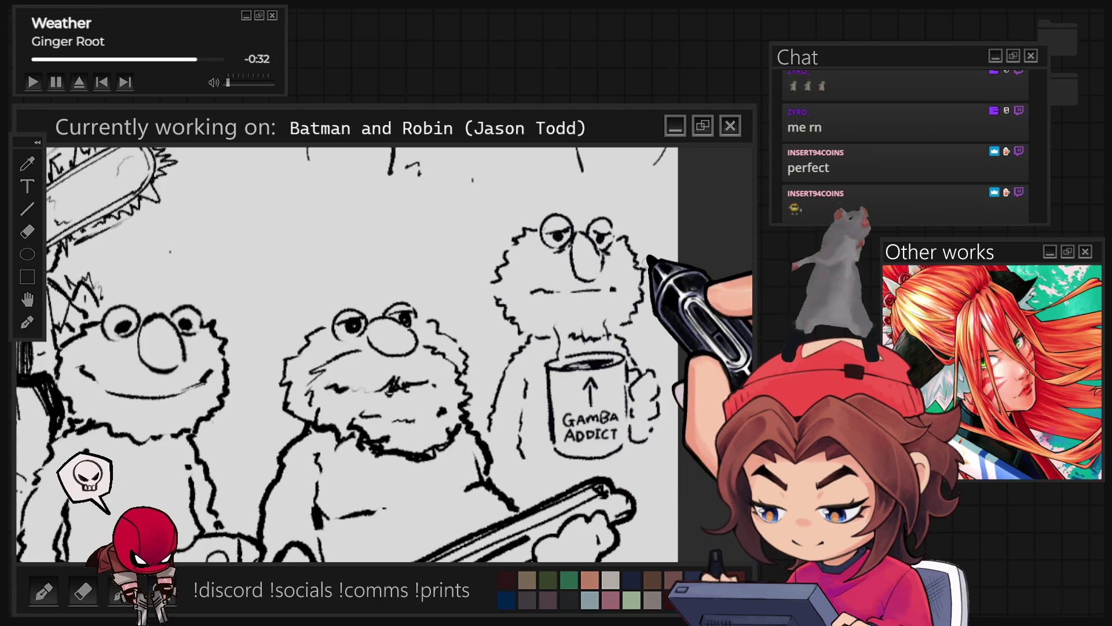
key(ctrl+minus)
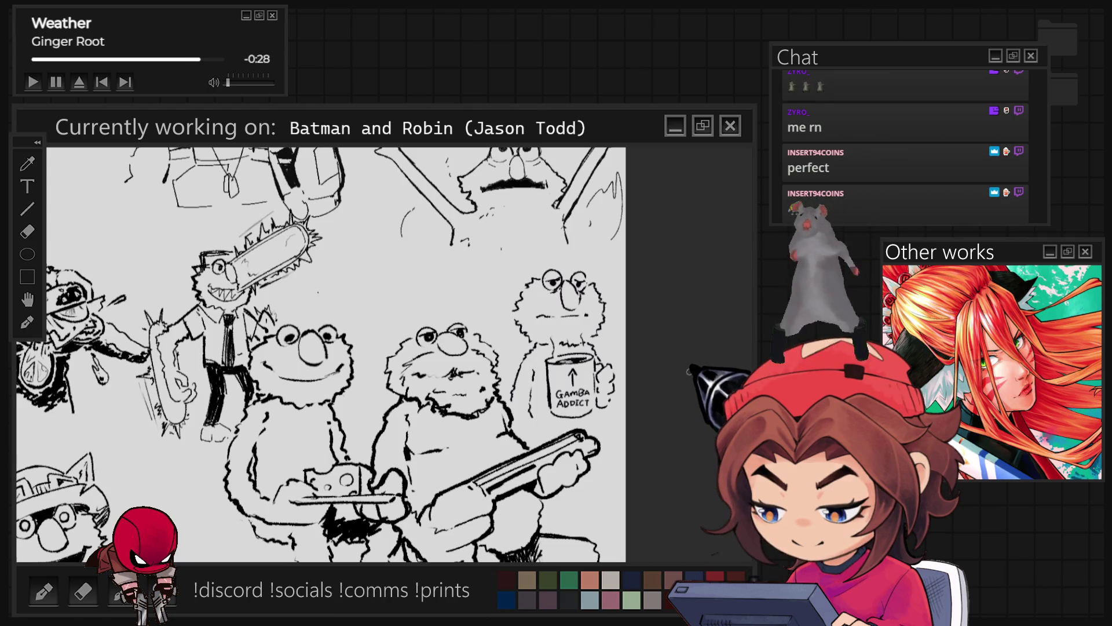
key(ctrl+minus)
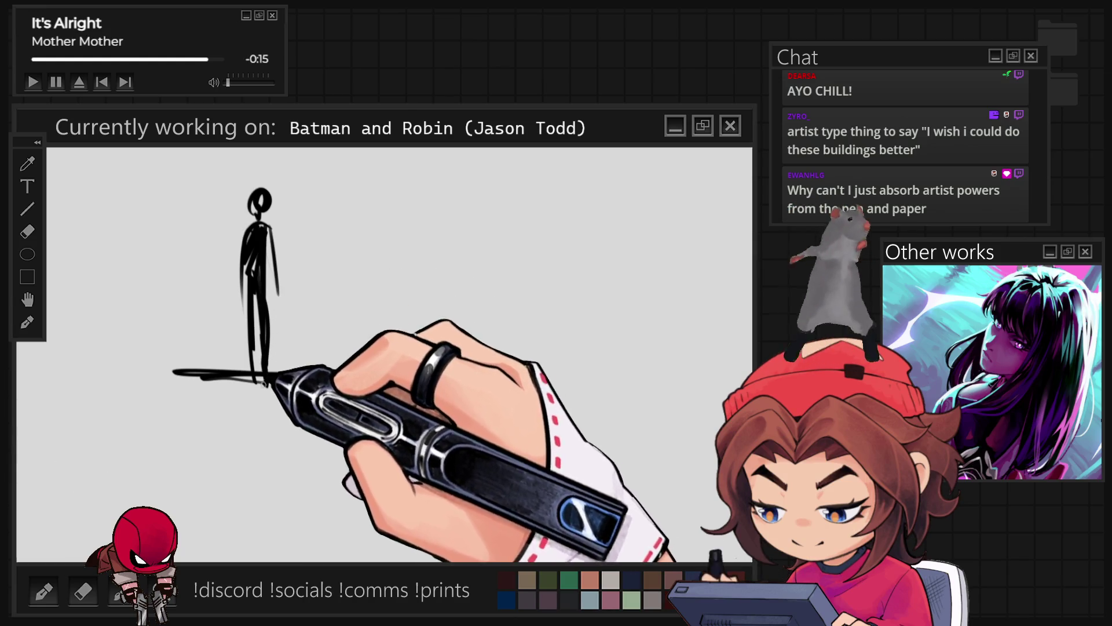
Draw a ledge under the stick figure and a rectangular frame around the sketch
mouse_move(310, 339)
mouse_down()
mouse_move(398, 318)
mouse_move(405, 347)
mouse_up()
mouse_move(408, 391)
mouse_down()
mouse_move(421, 235)
mouse_move(494, 250)
mouse_up()
drag(143, 195, 533, 401)
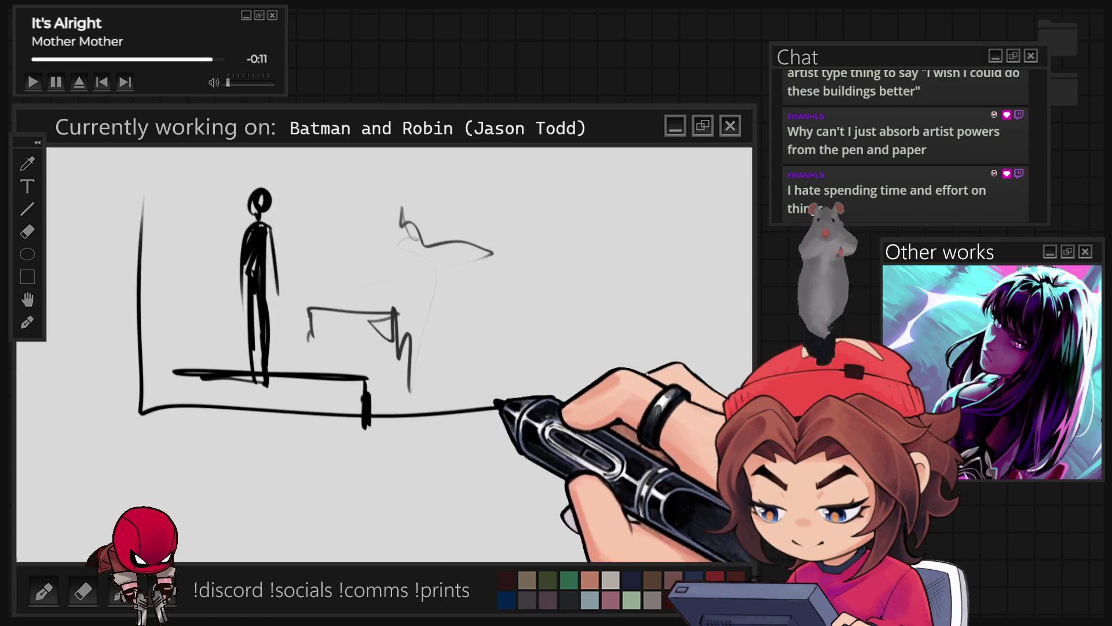
drag(149, 178, 548, 323)
Sketch tall building edges and ledge strokes, then undo them along with the figure and ground line
drag(416, 248, 416, 412)
drag(369, 377, 388, 391)
drag(421, 316, 421, 400)
drag(409, 240, 408, 208)
drag(487, 155, 468, 405)
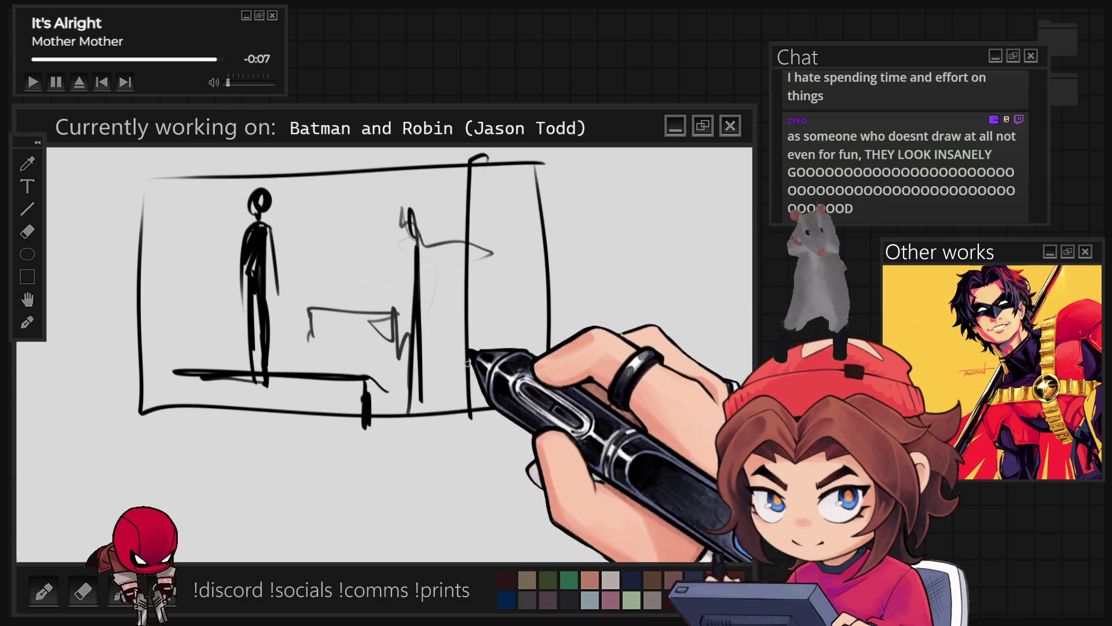
drag(544, 295, 597, 275)
drag(158, 278, 175, 293)
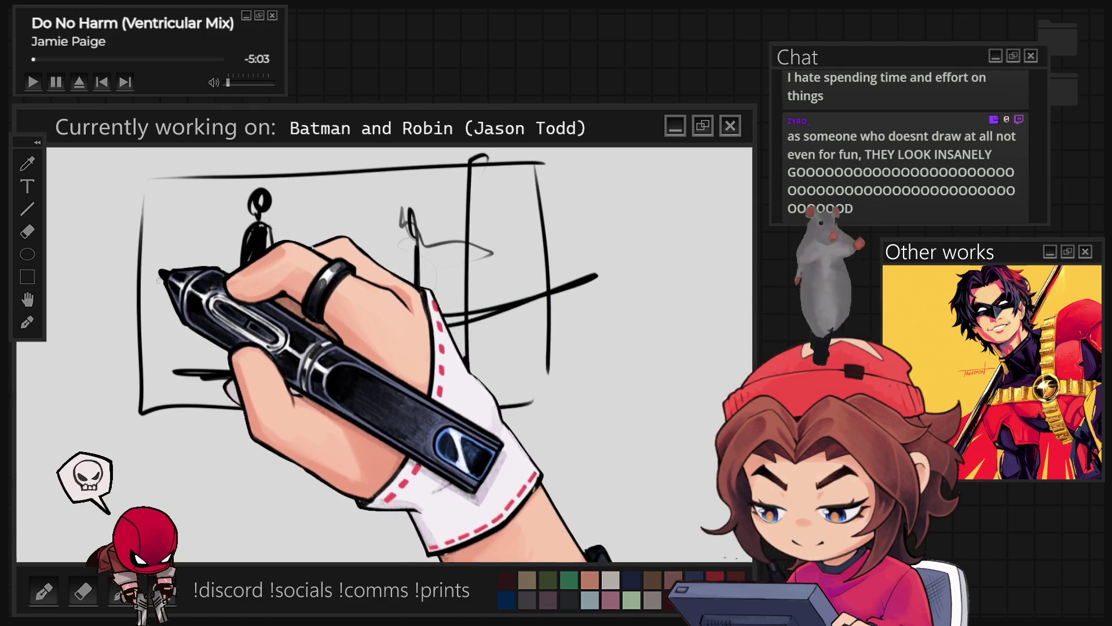
drag(310, 339, 406, 309)
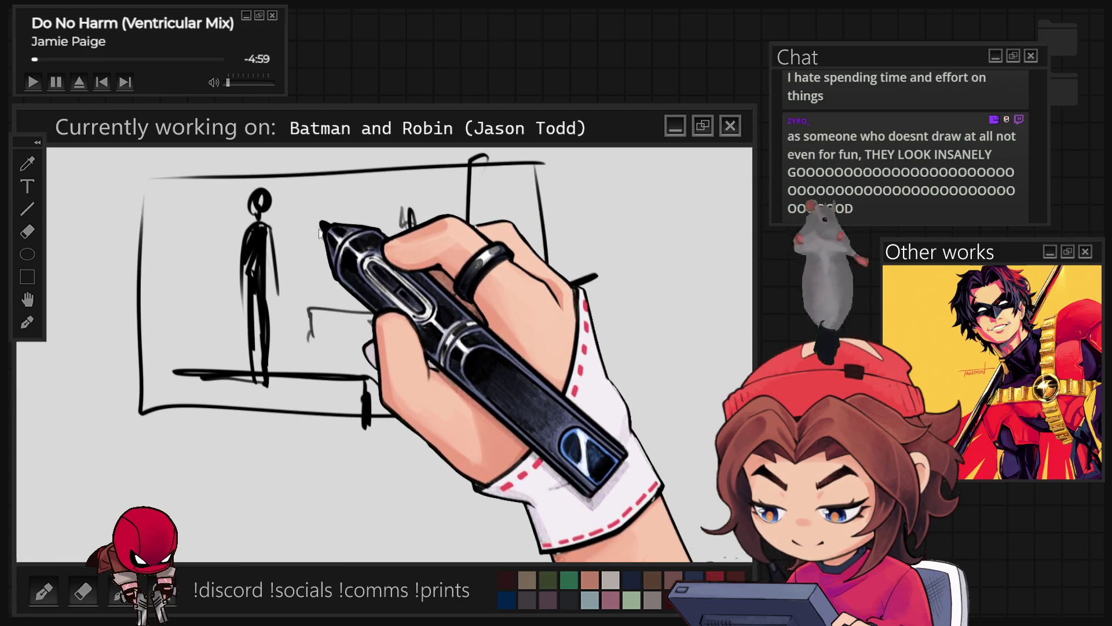
key(ctrl+z)
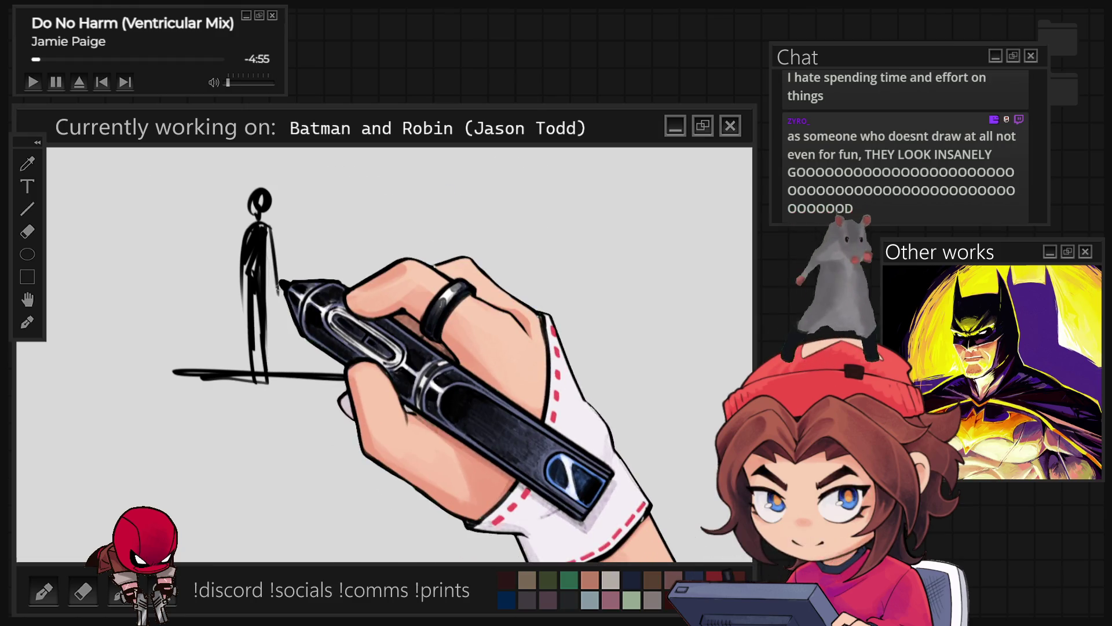
key(ctrl+z)
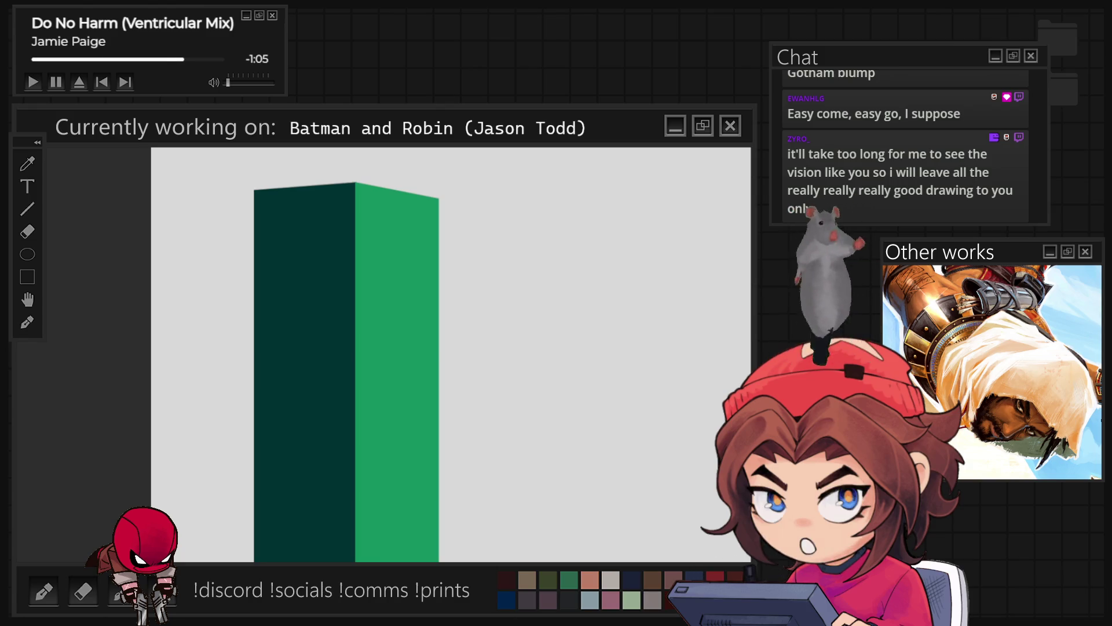
Shade the dark green face with a soft teal gradient glowing toward its base
mouse_move(324, 521)
mouse_down()
mouse_move(313, 510)
mouse_move(301, 522)
mouse_move(258, 402)
mouse_move(261, 447)
mouse_up()
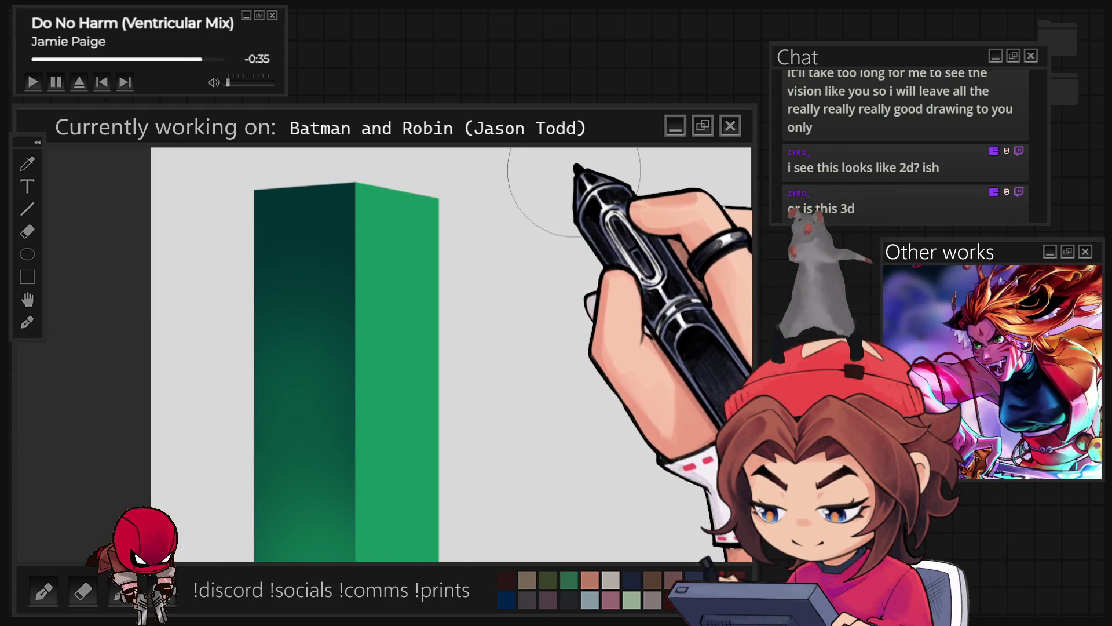
Restore the thin gray cylinder outline beside the green block
key(ctrl+shift+z)
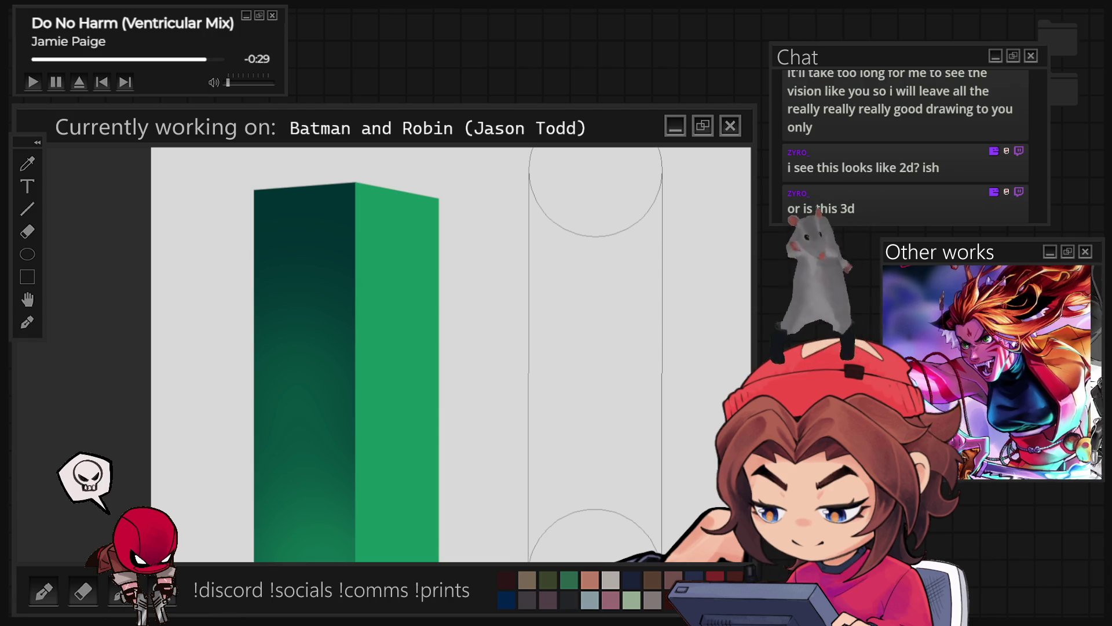
Reveal the red pixel-grid texture in the cylinder strip and zoom in and out to inspect it
key(ctrl+shift+z)
scroll(678, 285, down, 1)
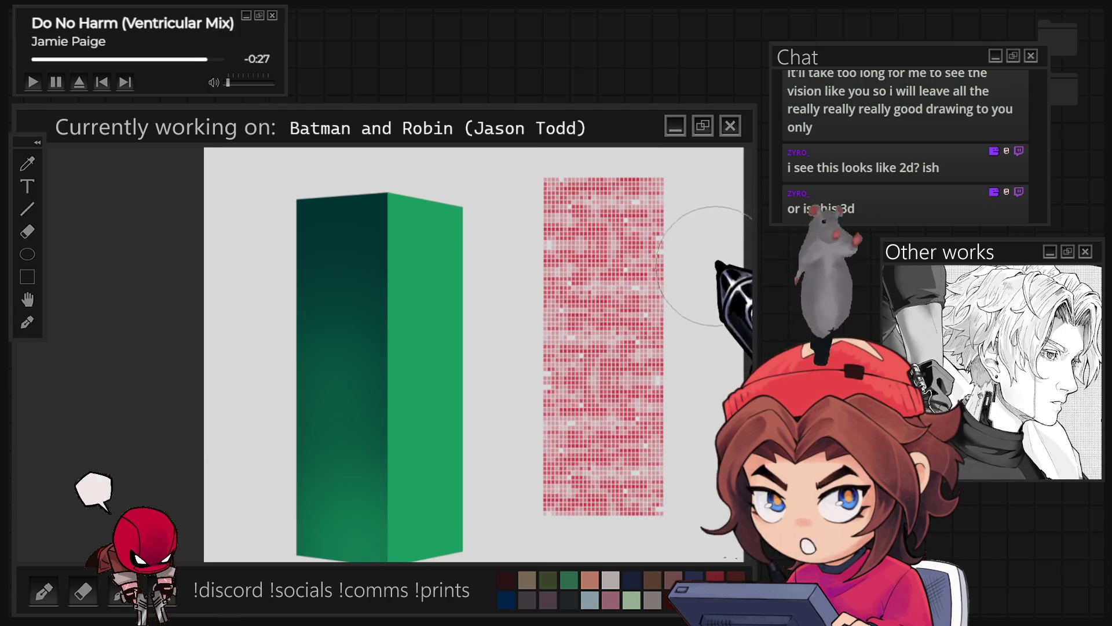
scroll(704, 310, up, 10)
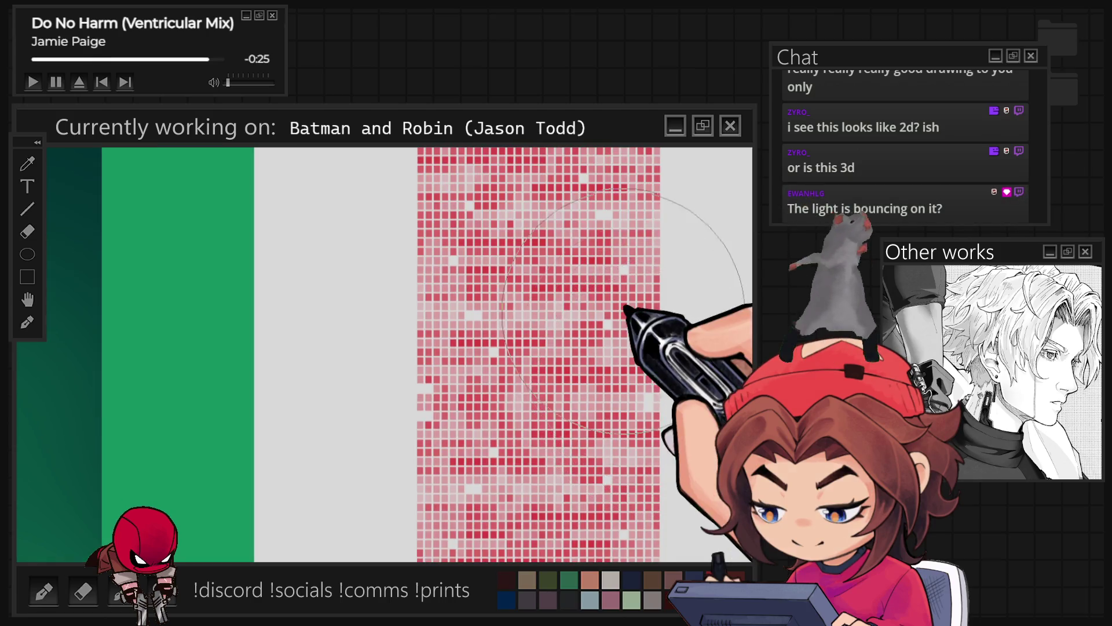
scroll(599, 317, up, 3)
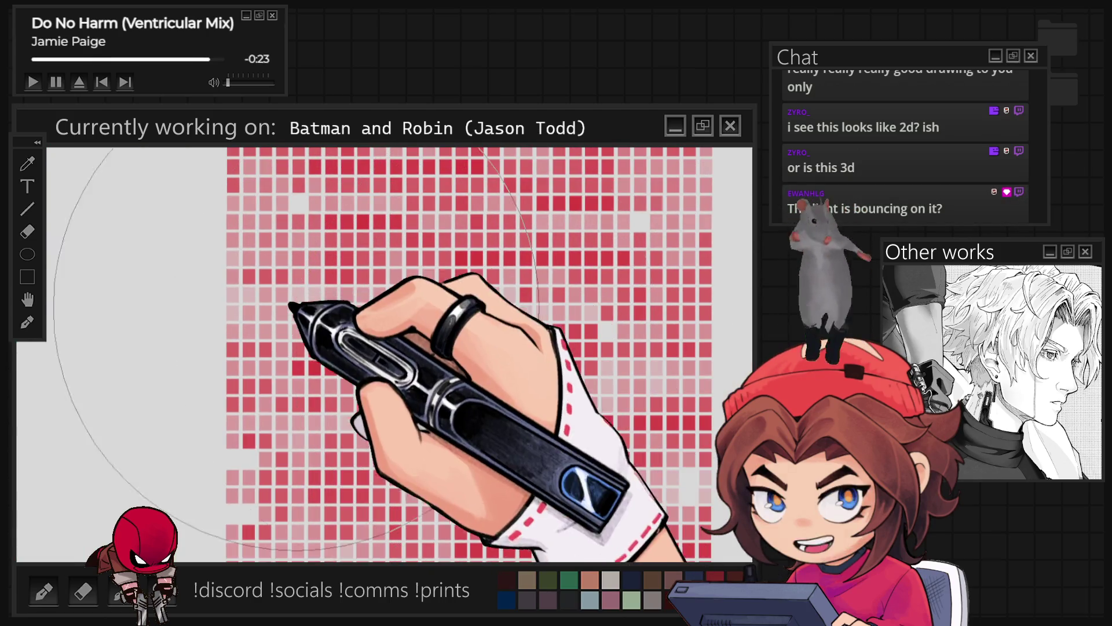
scroll(409, 311, down, 7)
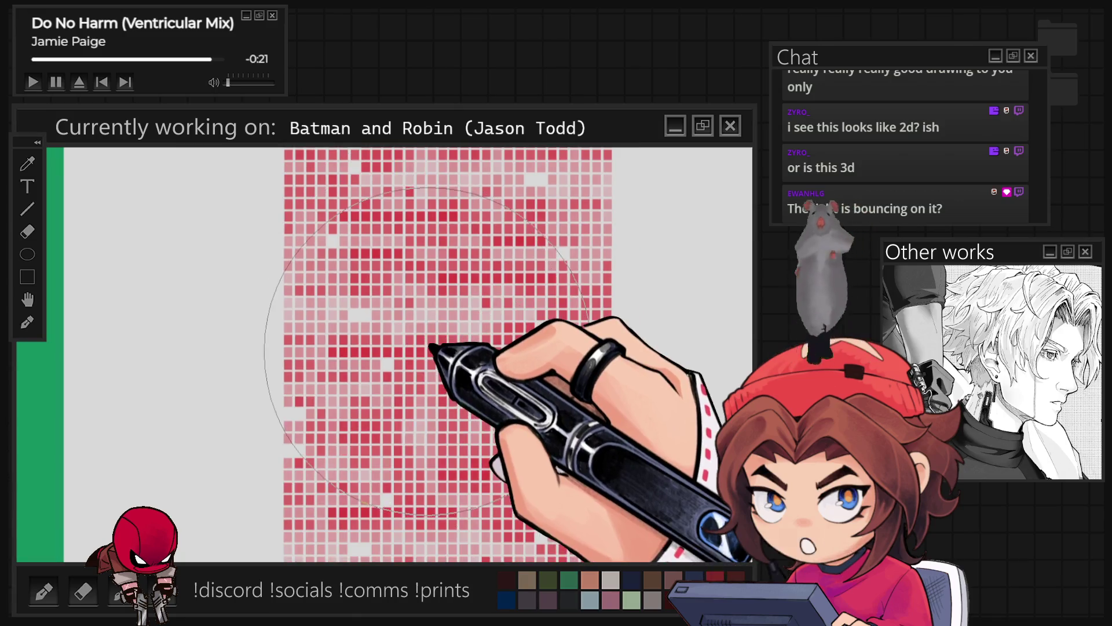
scroll(427, 352, down, 2)
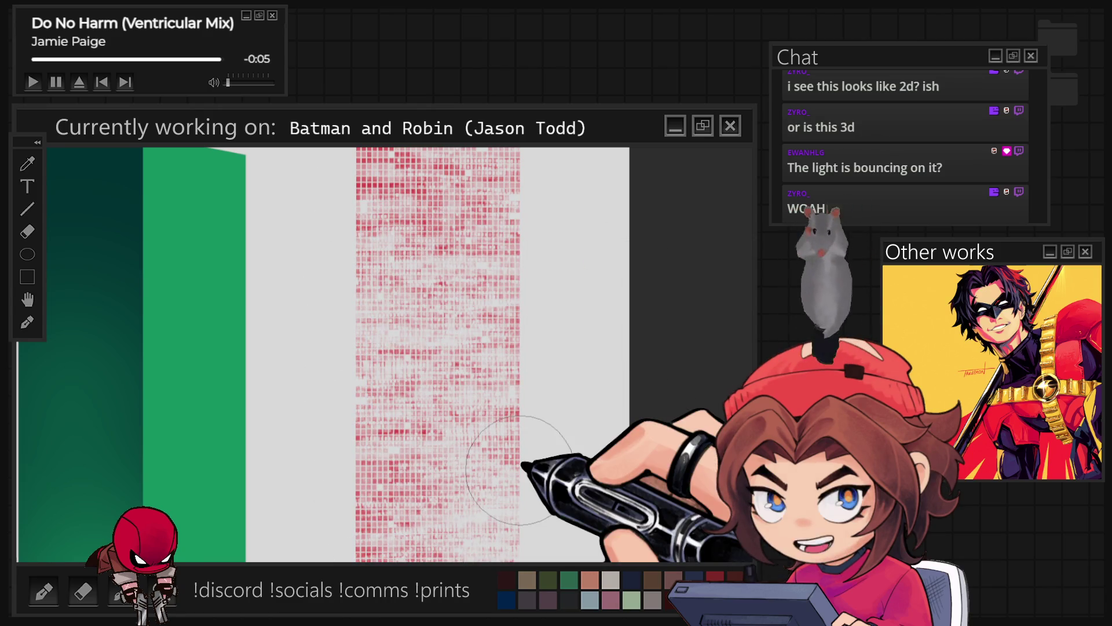
key(ctrl+minus)
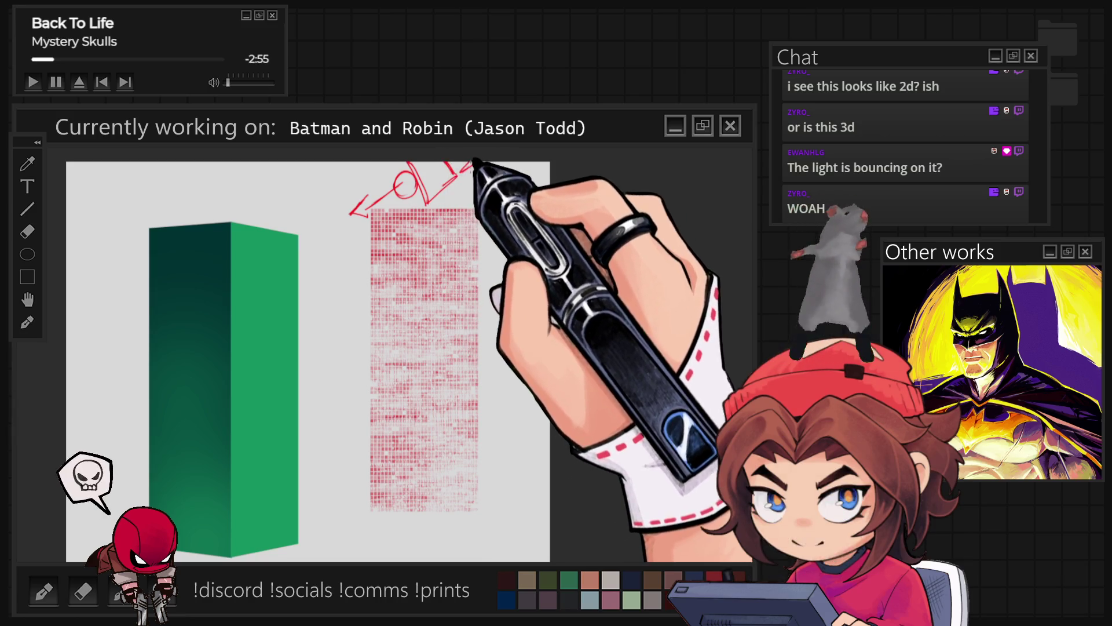
Sketch red outline and perspective lines for a second building, removing the scribble over the box
mouse_move(479, 174)
mouse_down()
mouse_move(447, 268)
mouse_move(449, 250)
mouse_up()
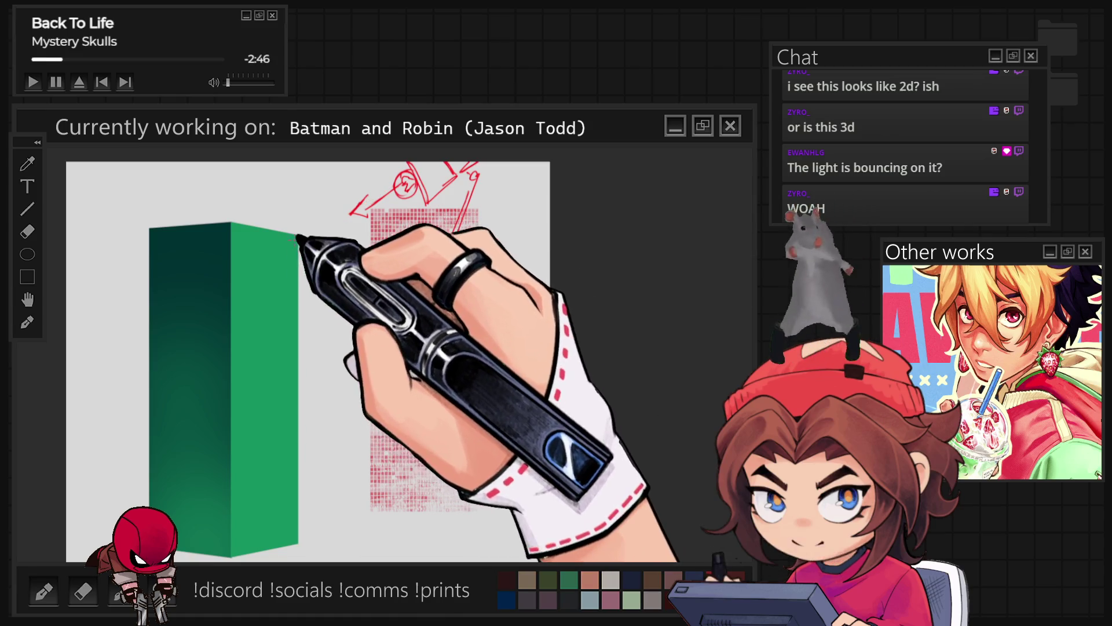
mouse_move(318, 215)
mouse_down()
mouse_move(259, 255)
mouse_move(303, 241)
mouse_move(295, 484)
mouse_up()
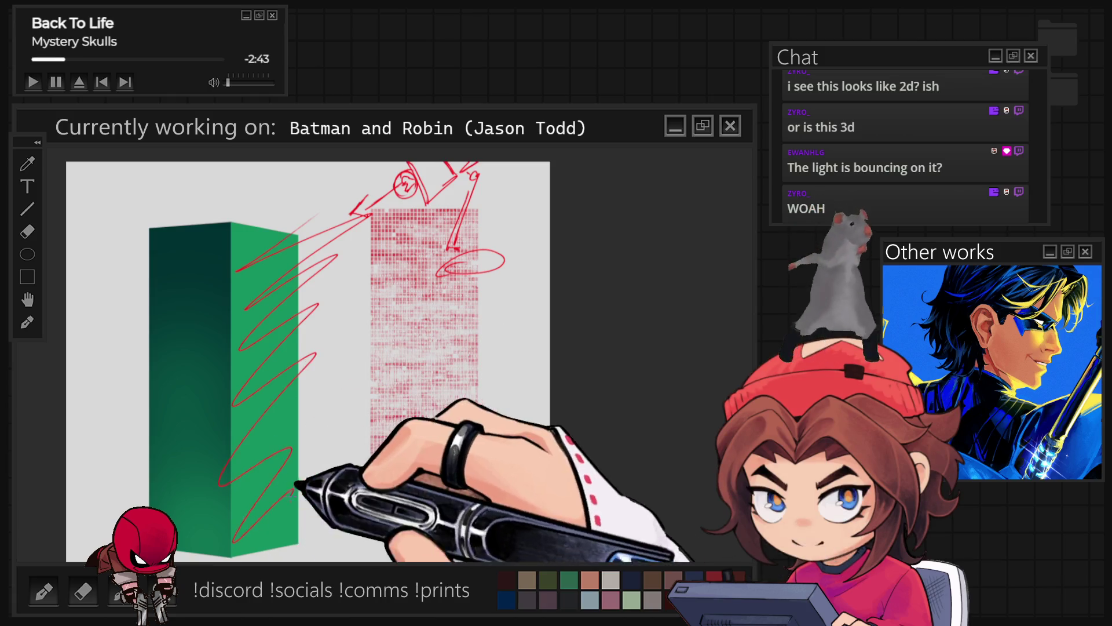
key(ctrl+z)
drag(350, 222, 75, 558)
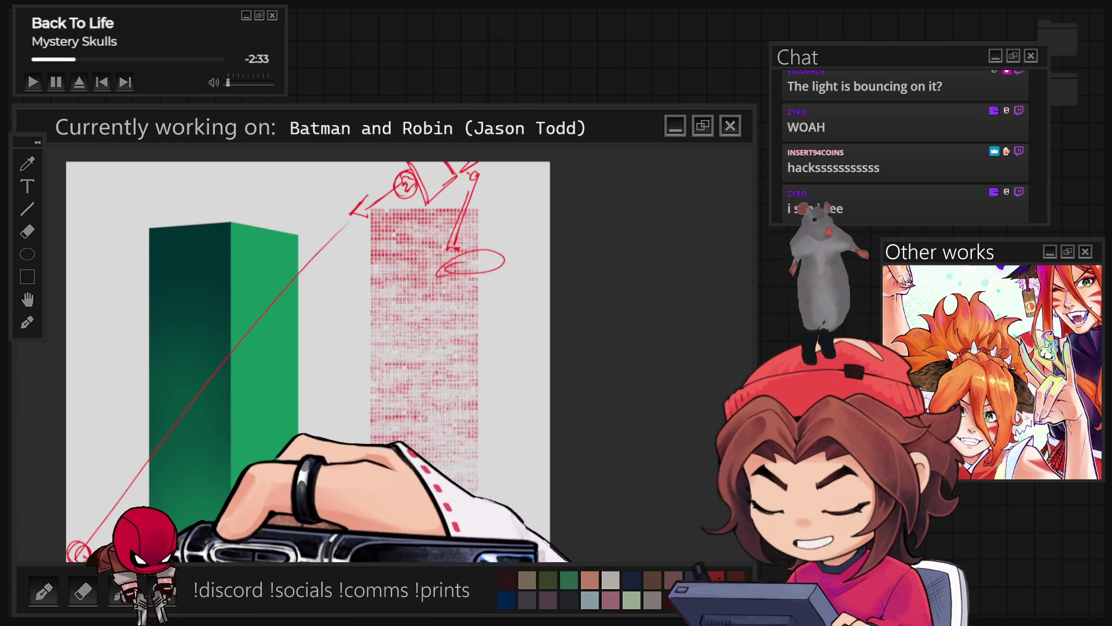
drag(124, 454, 73, 554)
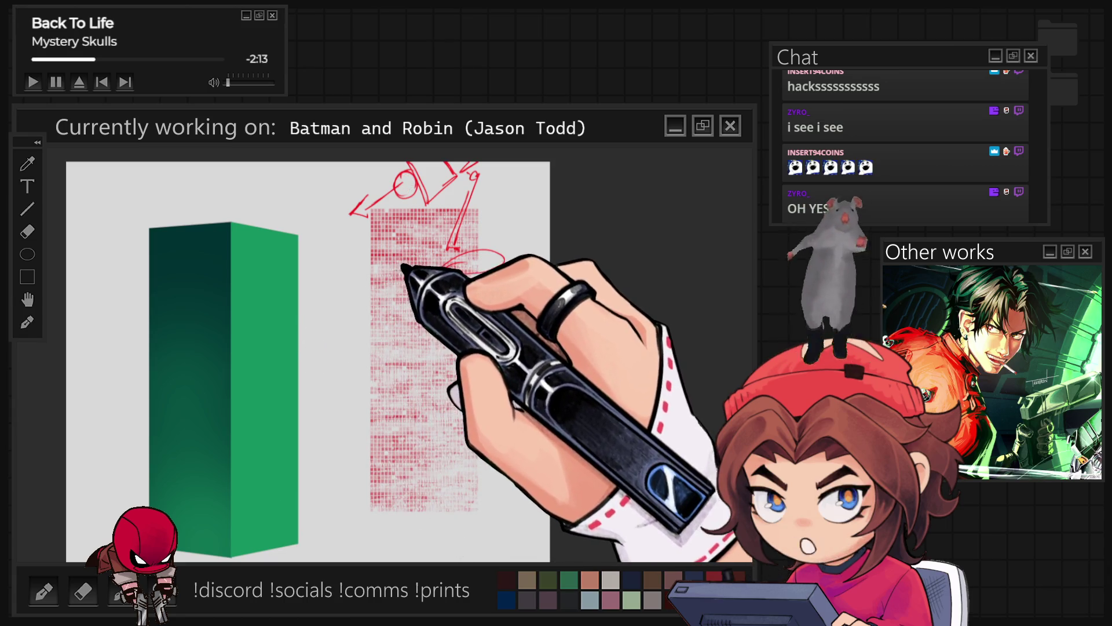
Trace a red line down the box's front edge, undoing the unsatisfactory attempts
key(ctrl+z)
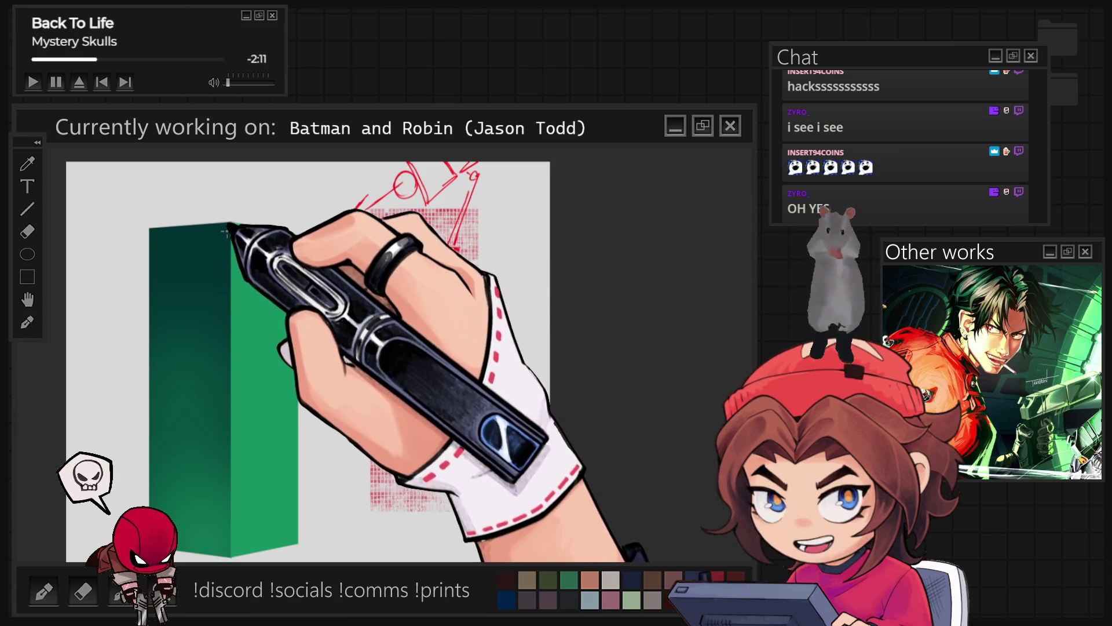
drag(224, 229, 224, 400)
key(ctrl+z)
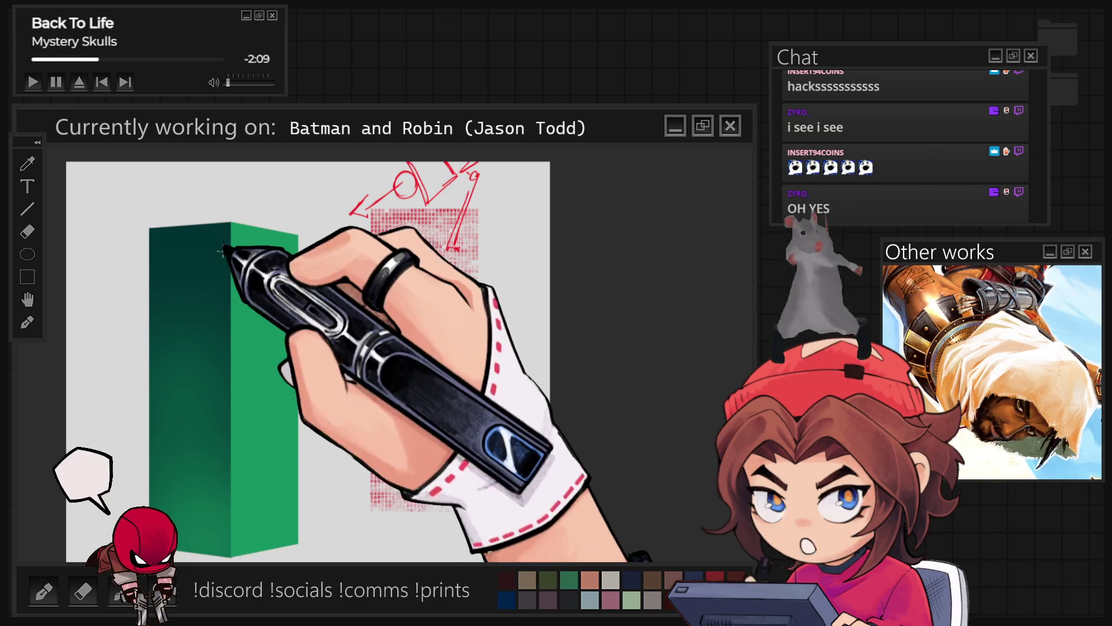
drag(231, 226, 236, 486)
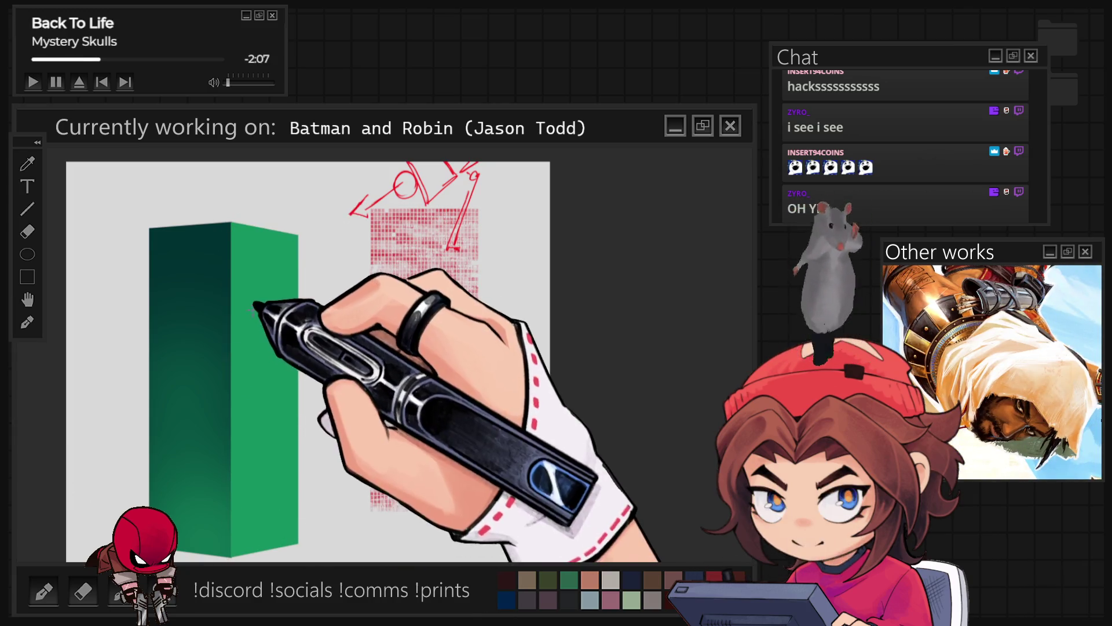
drag(225, 226, 226, 319)
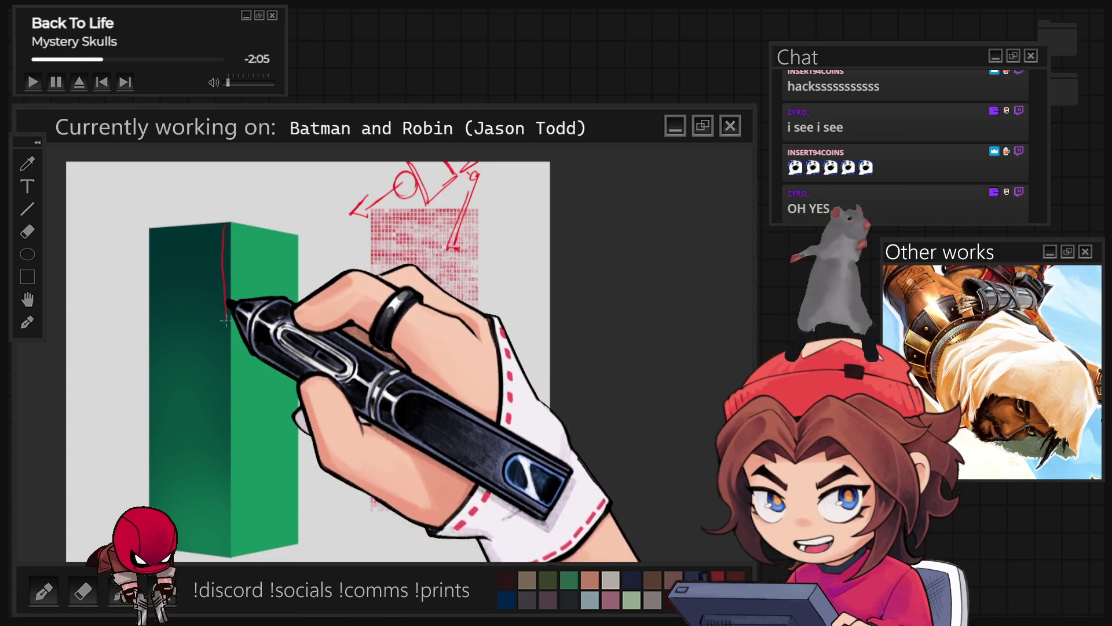
key(ctrl+z)
Sketch red curves and outline strokes over the box's front face, top and sides
drag(220, 510, 187, 306)
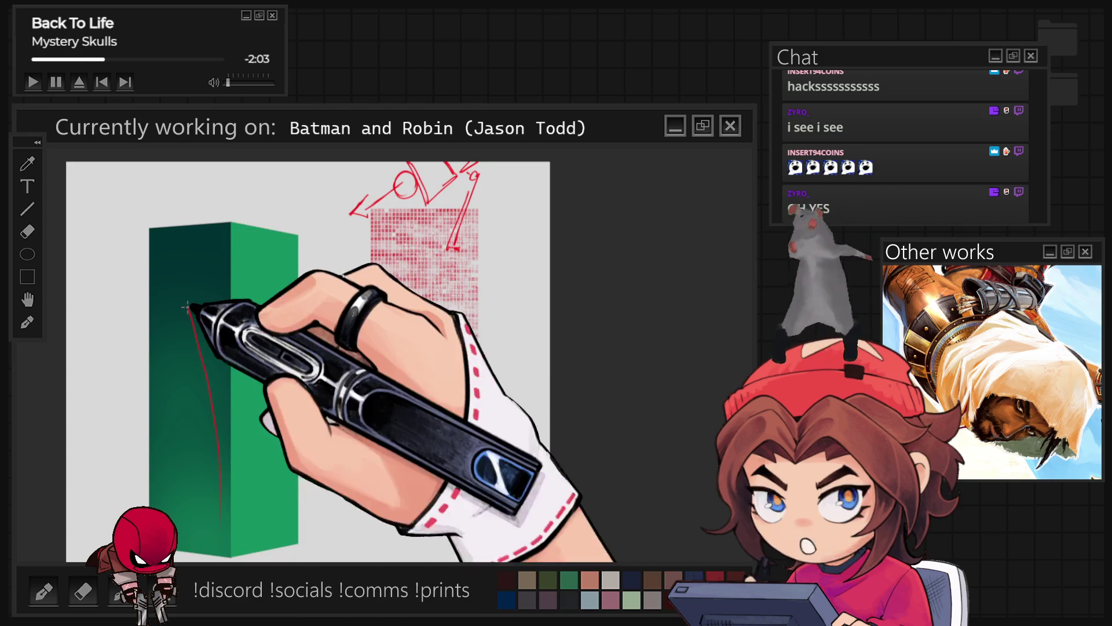
mouse_move(200, 258)
mouse_down()
mouse_move(151, 232)
mouse_move(243, 455)
mouse_up()
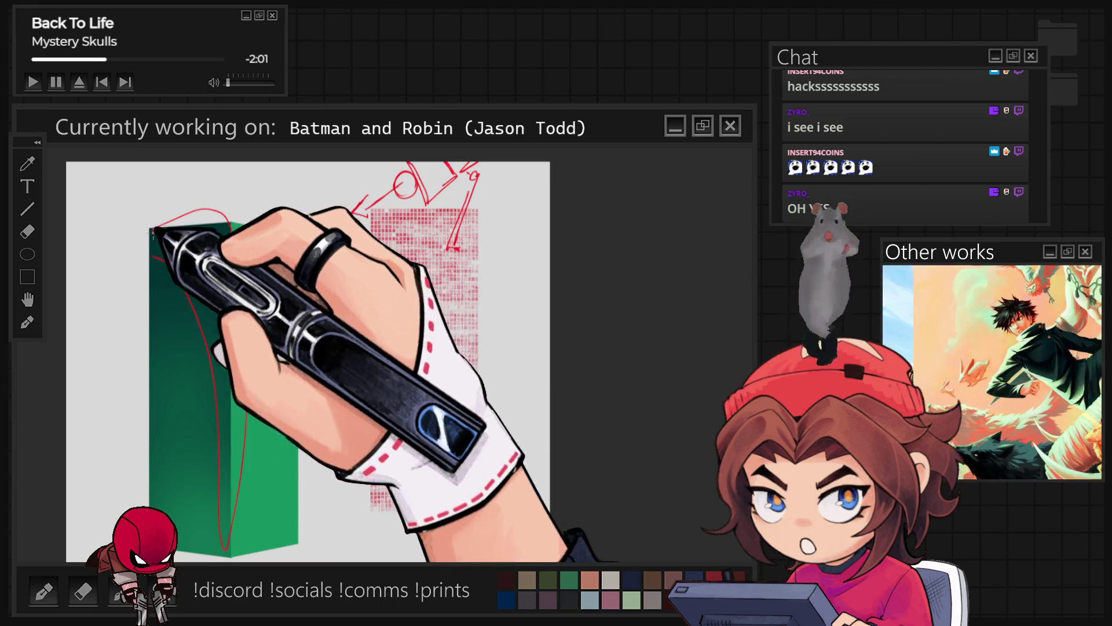
drag(150, 226, 223, 547)
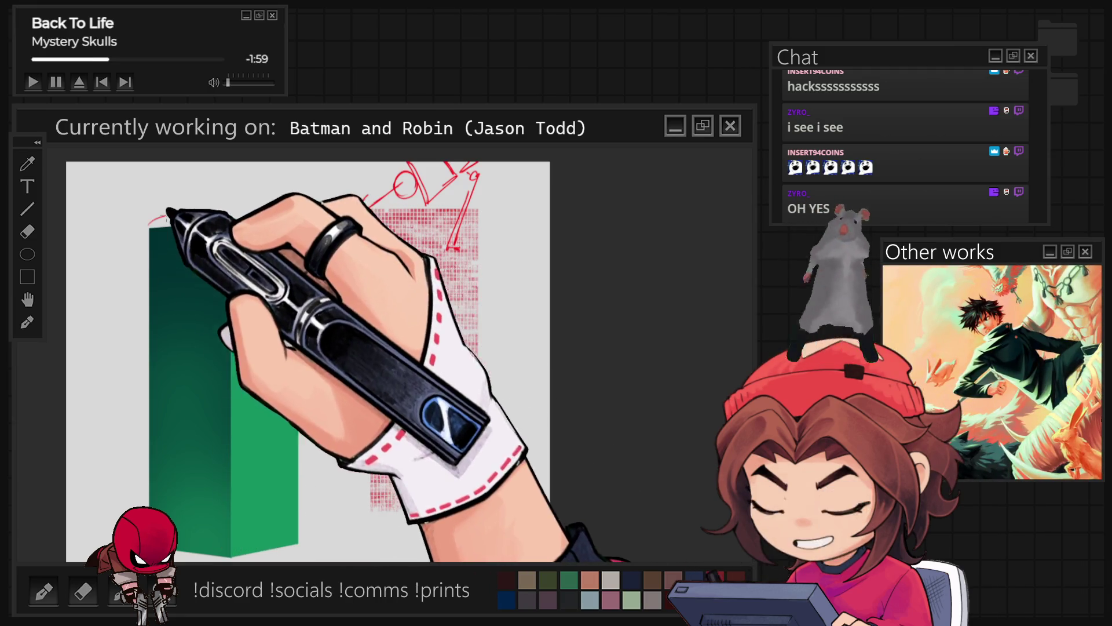
drag(156, 244, 178, 248)
key(ctrl+z)
key(ctrl+z)
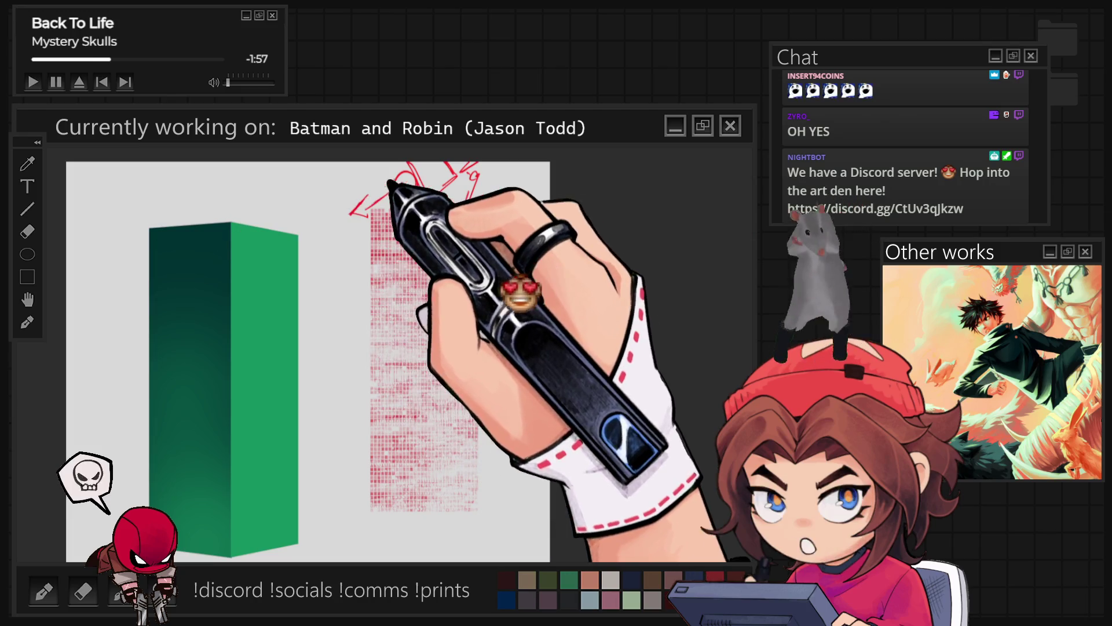
drag(166, 198, 196, 196)
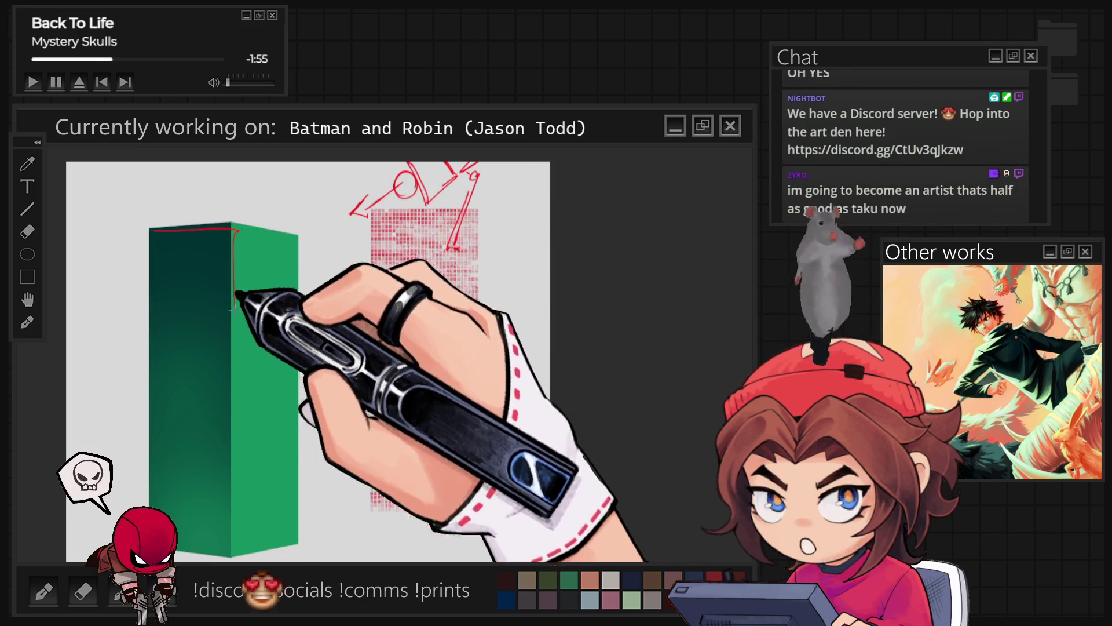
drag(235, 297, 229, 554)
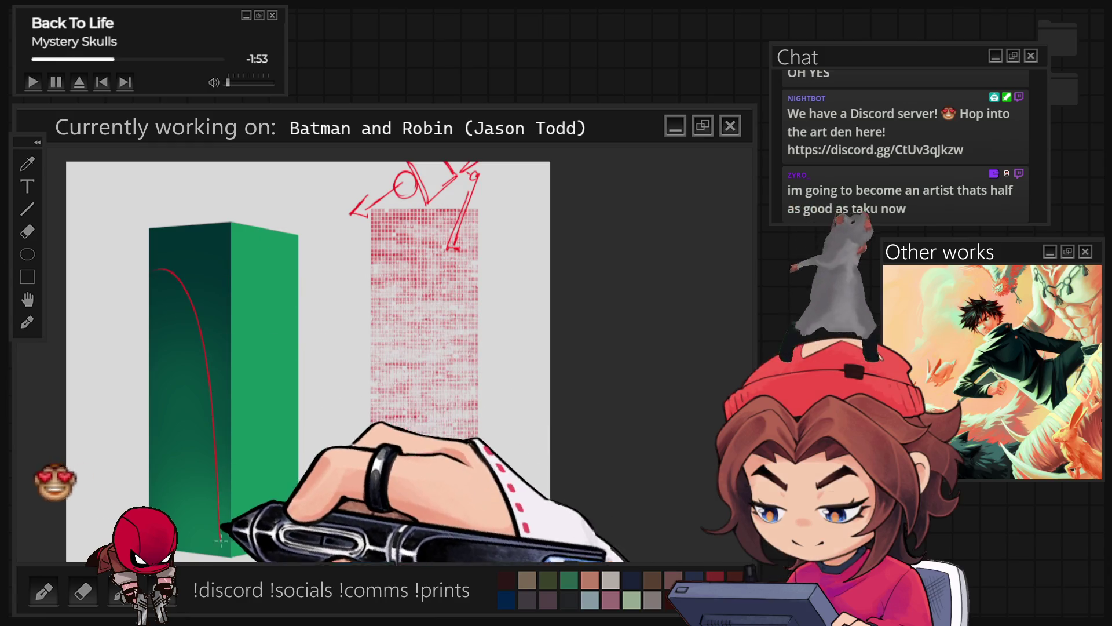
drag(182, 339, 217, 556)
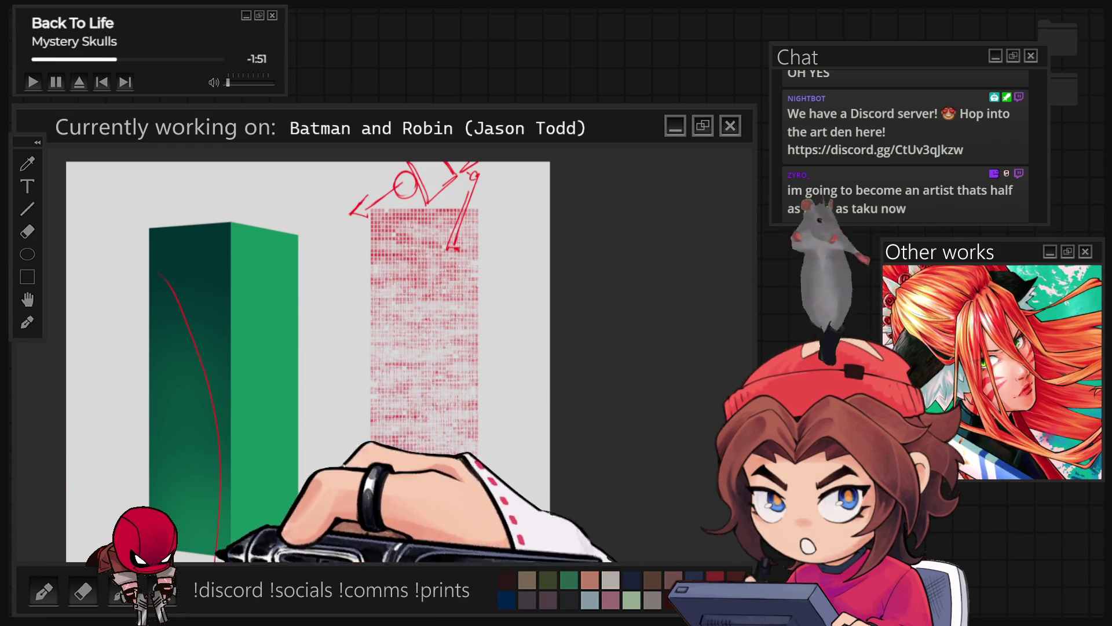
drag(113, 515, 144, 300)
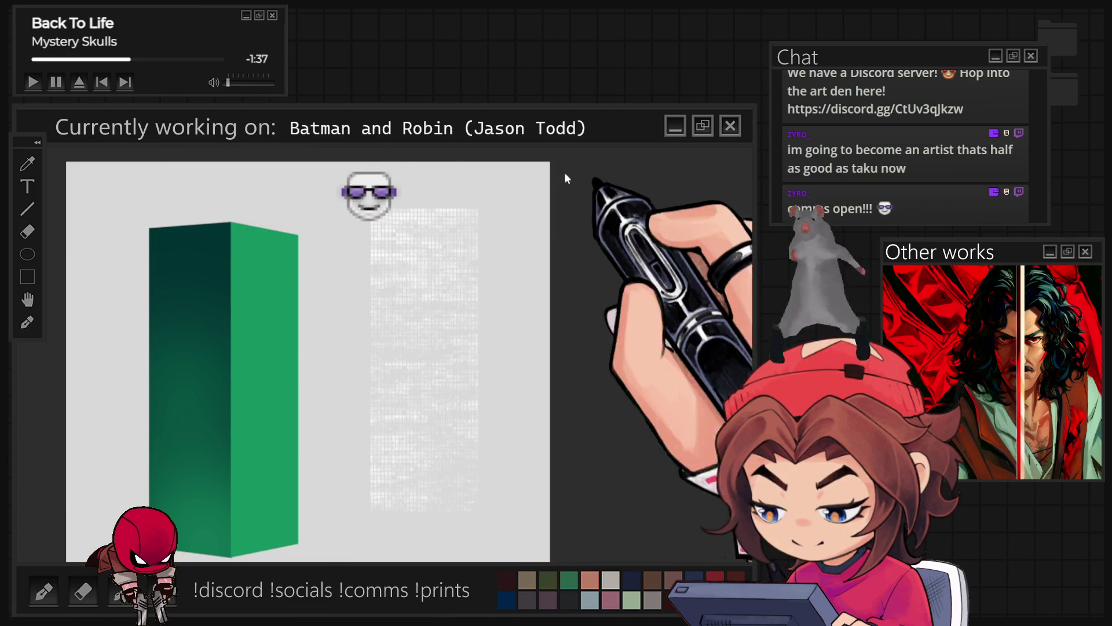
Move the grey pixel-window texture onto the green box with Free Transform
key(ctrl+t)
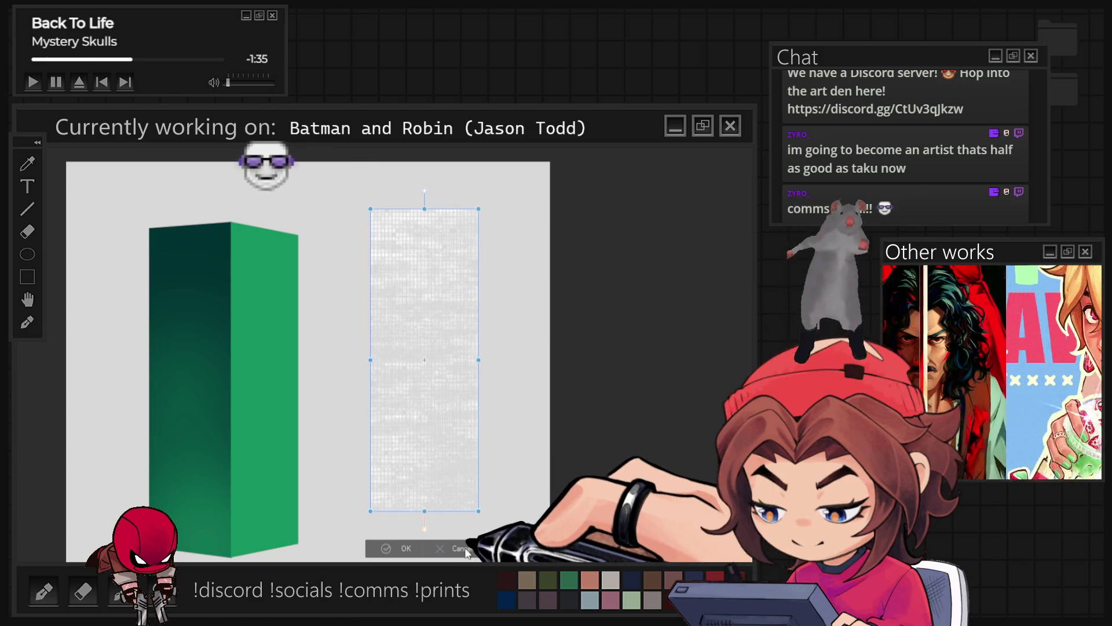
click(461, 551)
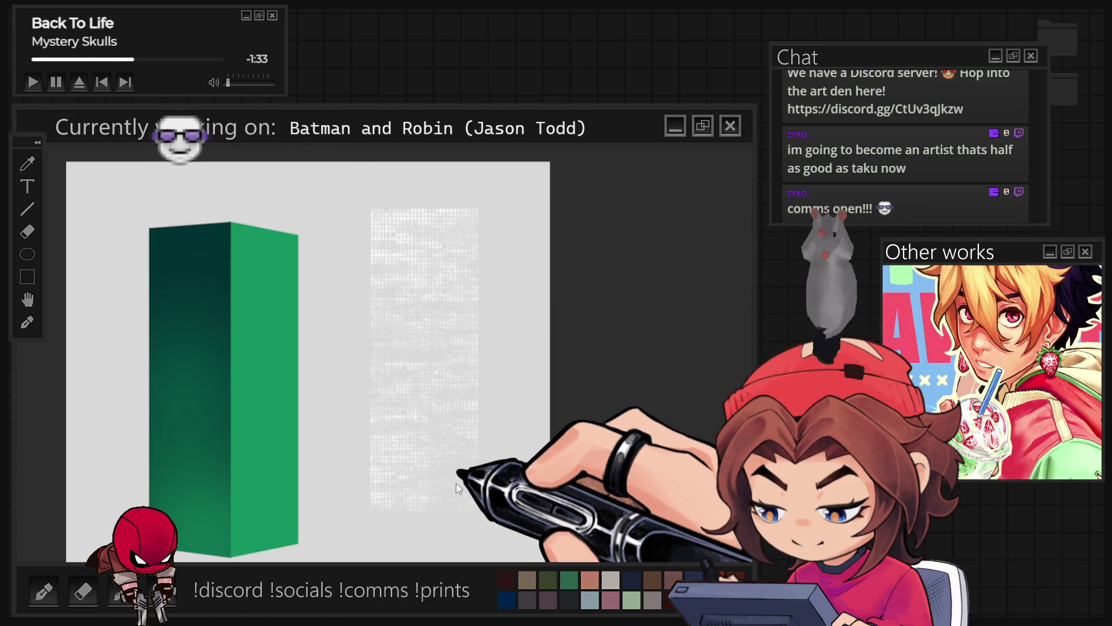
key(ctrl+t)
drag(423, 361, 204, 380)
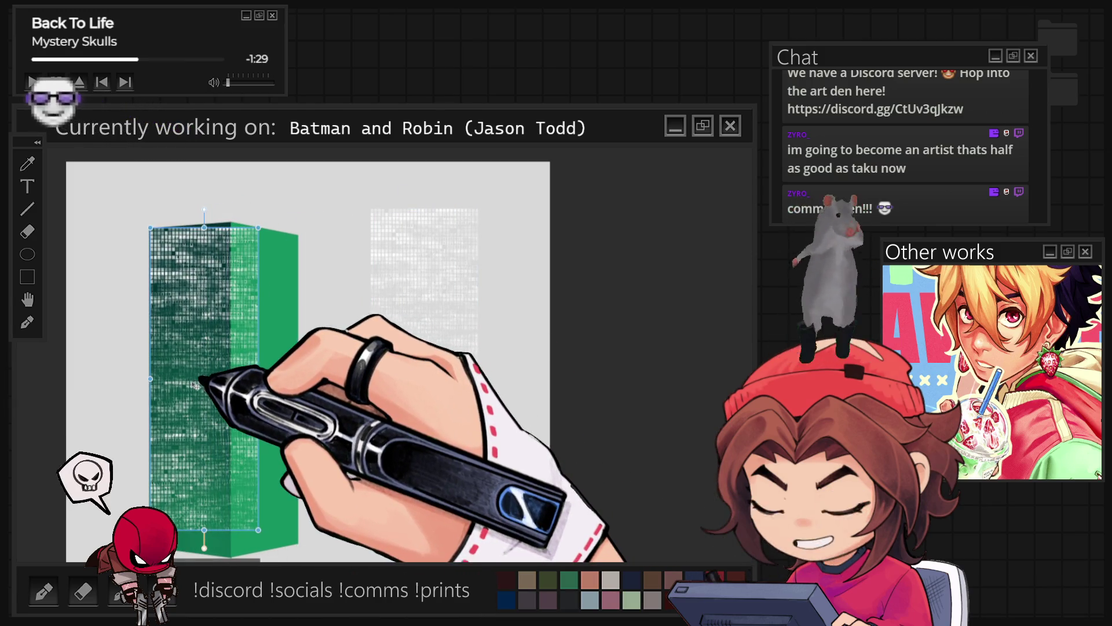
scroll(149, 210, up, 5)
scroll(235, 168, up, 2)
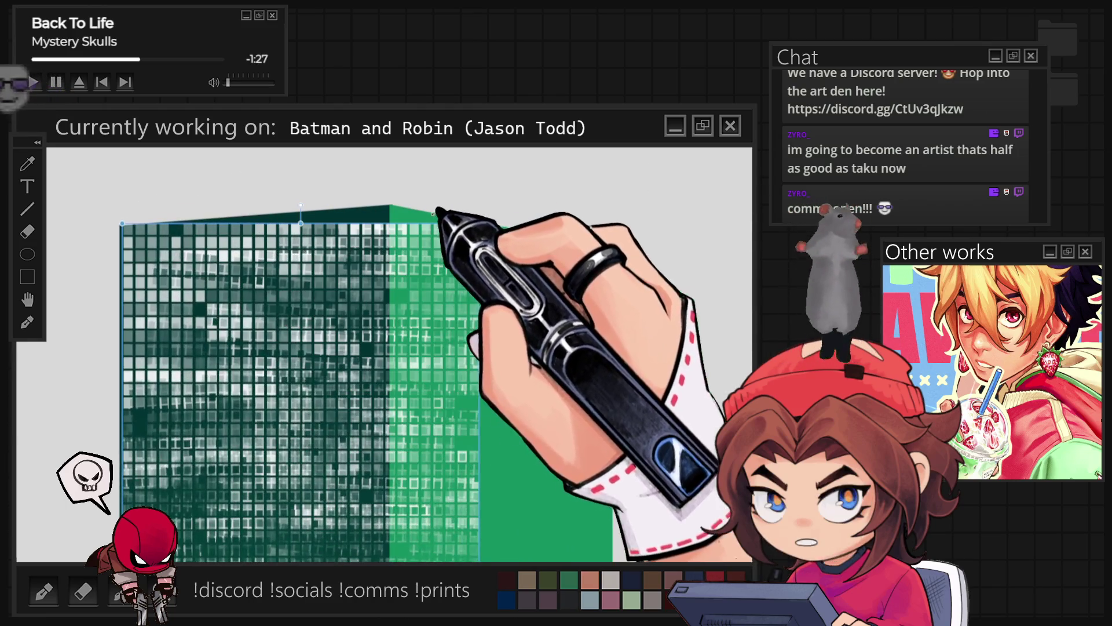
Skew the texture to the building's top edge, stretch it over the left face, and commit
drag(480, 222, 393, 205)
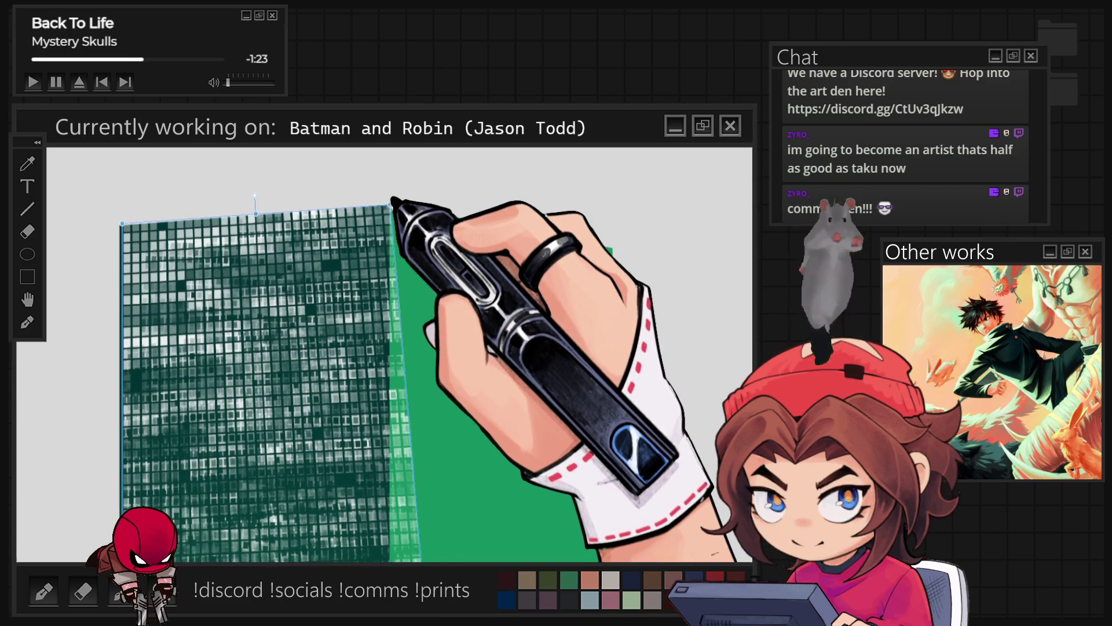
scroll(396, 174, down, 4)
scroll(376, 284, down, 2)
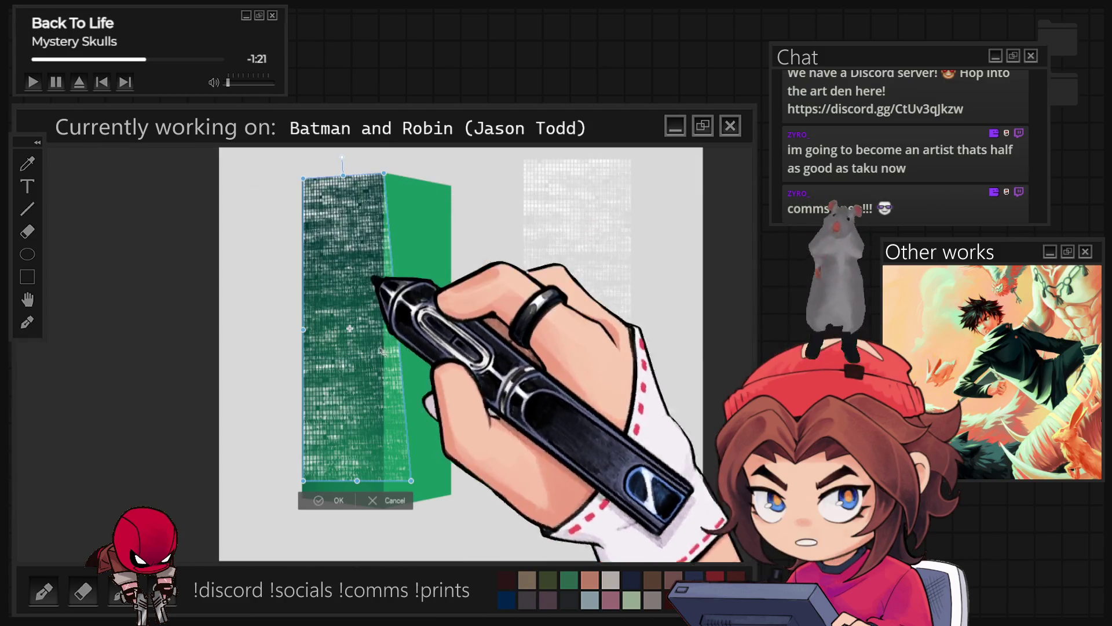
scroll(336, 521, up, 7)
drag(272, 542, 281, 587)
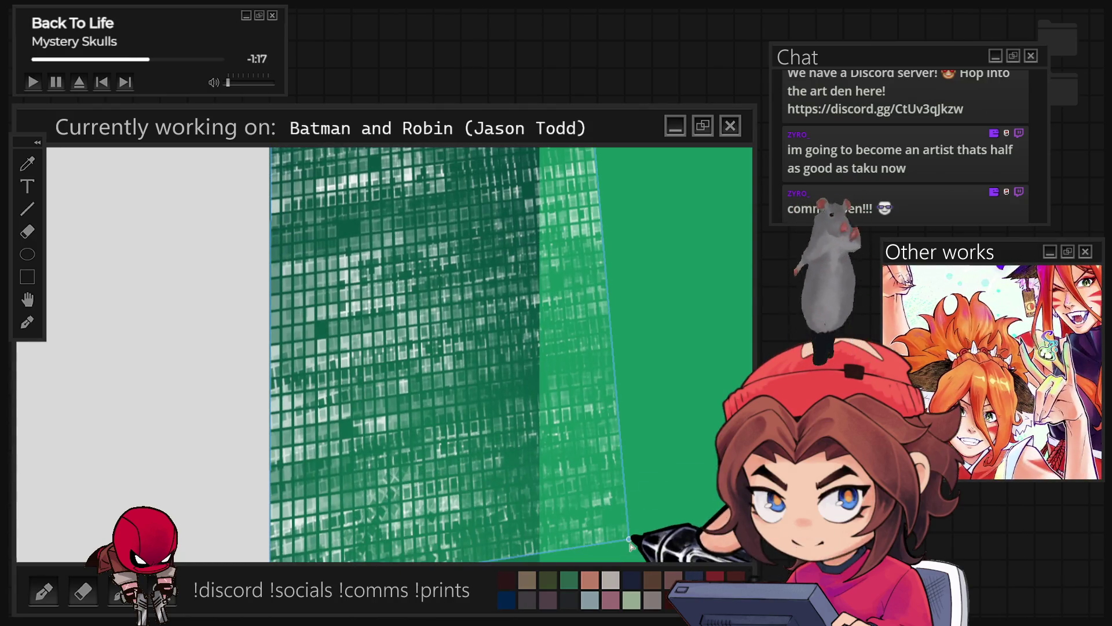
key(Return)
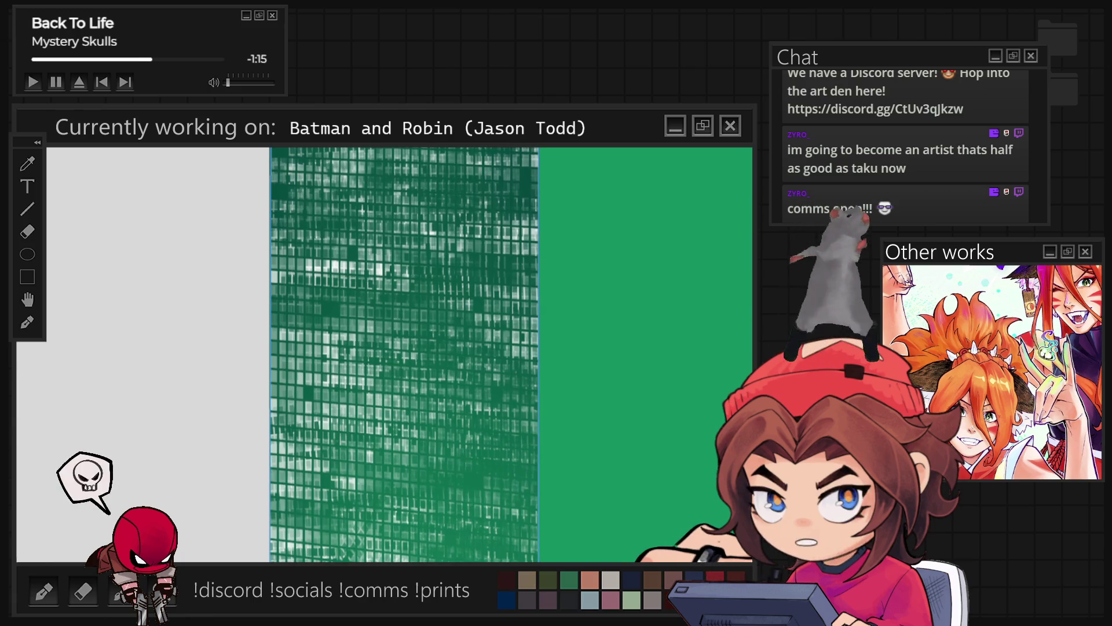
scroll(461, 238, down, 5)
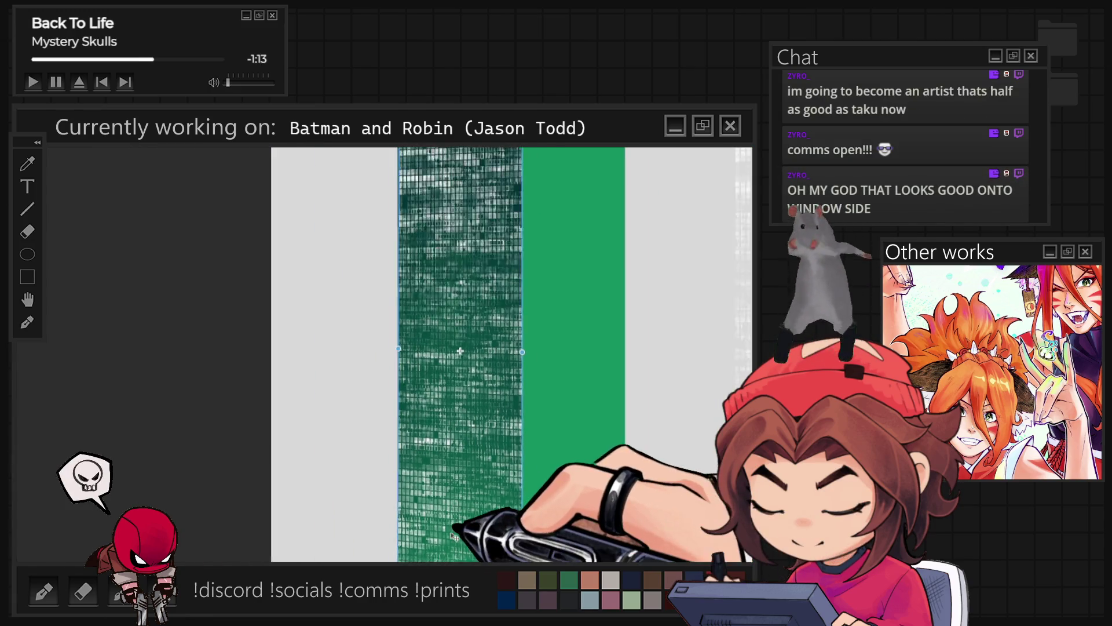
scroll(460, 238, up, 5)
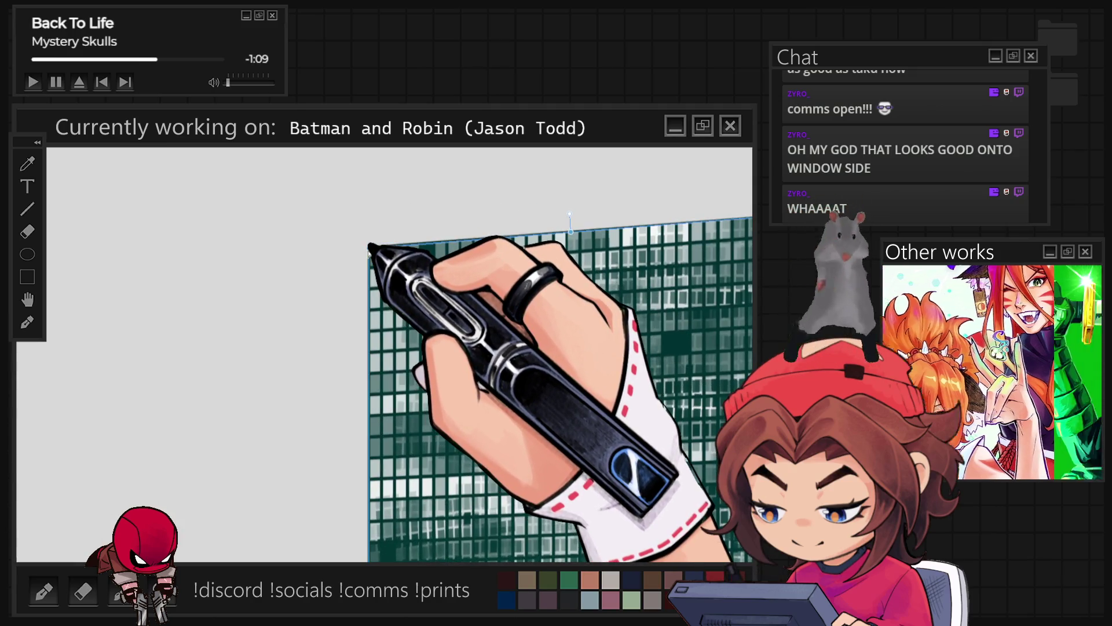
scroll(369, 248, down, 5)
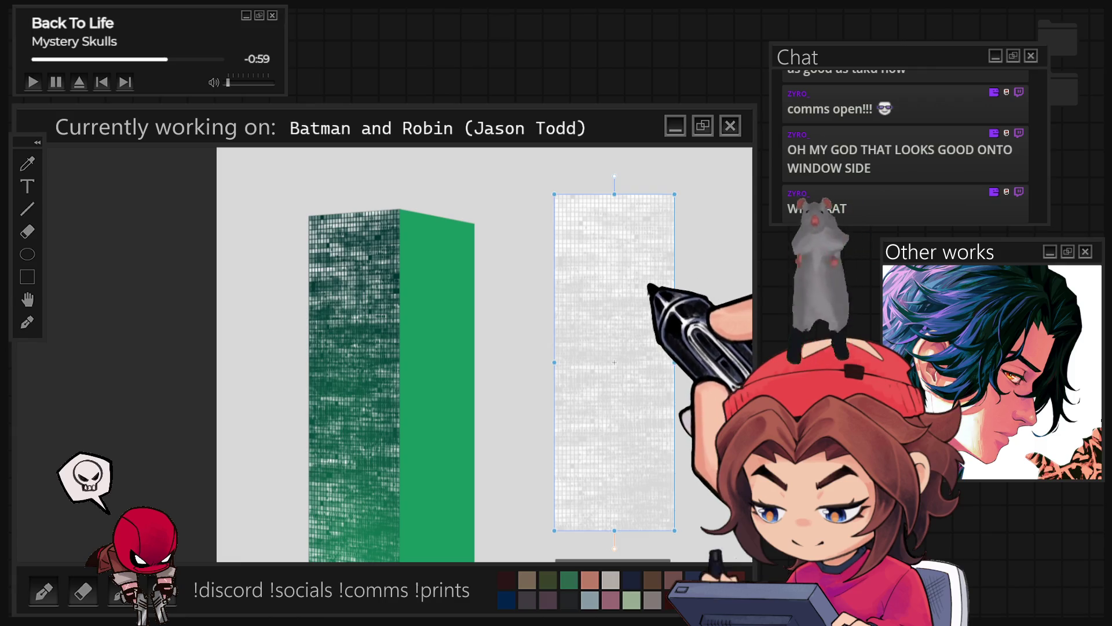
Move the spare window texture onto the right face, skewed to its sloping top with a straightened right edge
drag(561, 305, 428, 318)
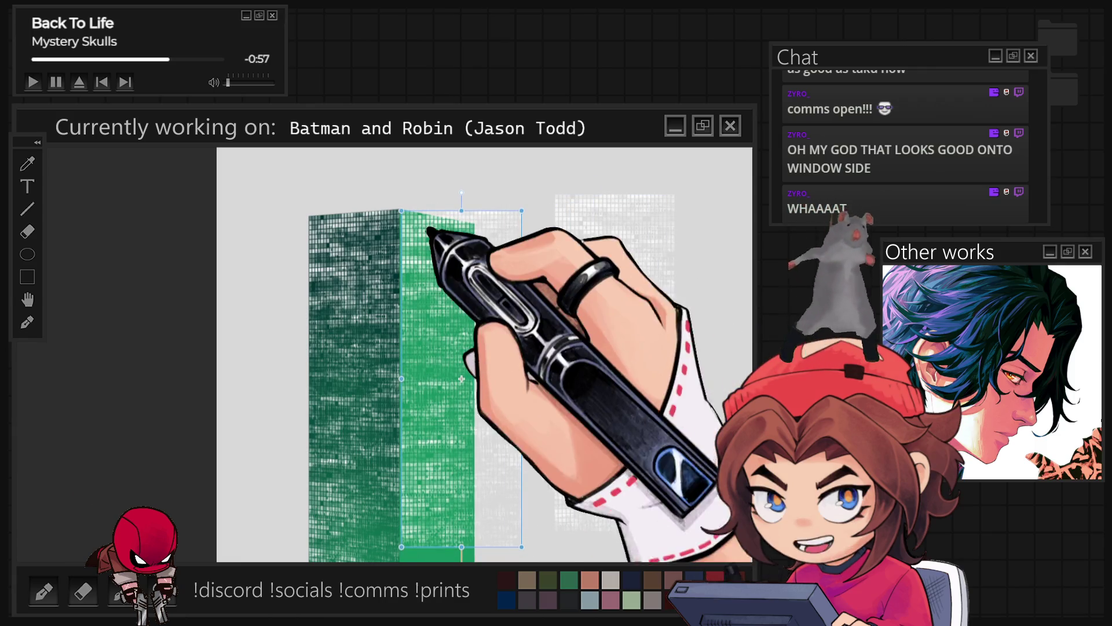
scroll(400, 203, up, 2)
scroll(400, 197, up, 3)
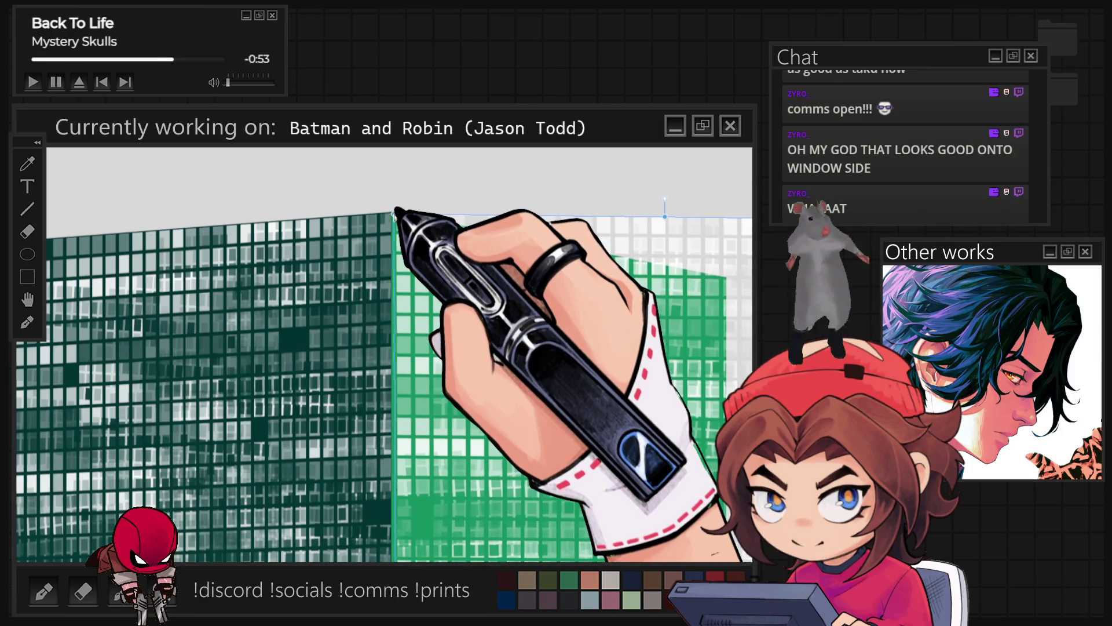
scroll(423, 215, down, 3)
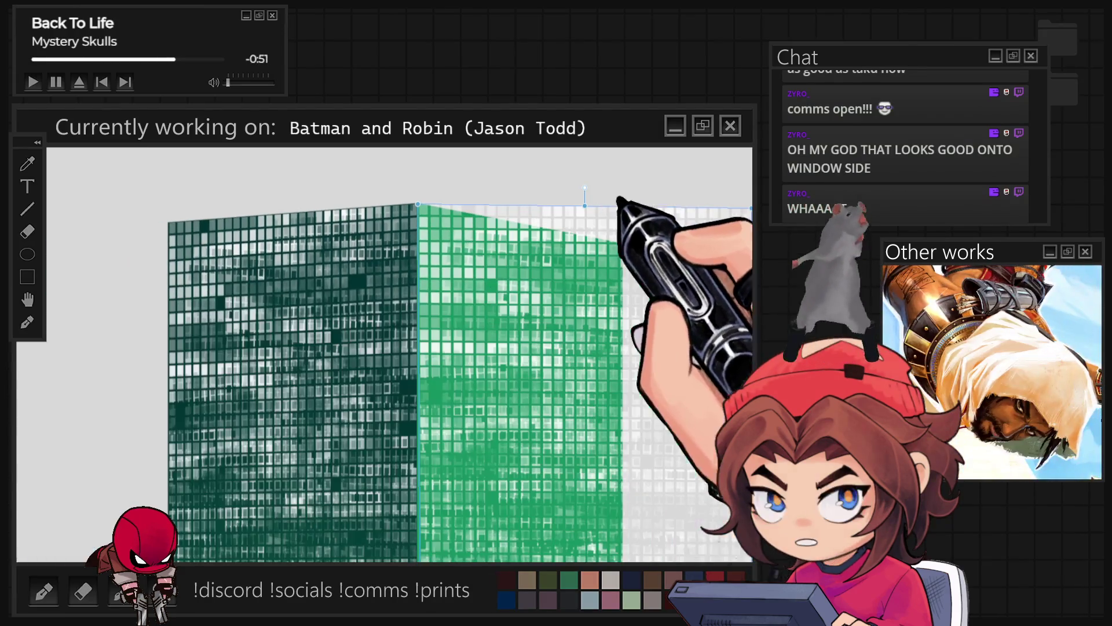
mouse_move(751, 207)
mouse_down()
mouse_move(632, 249)
mouse_move(621, 239)
mouse_up()
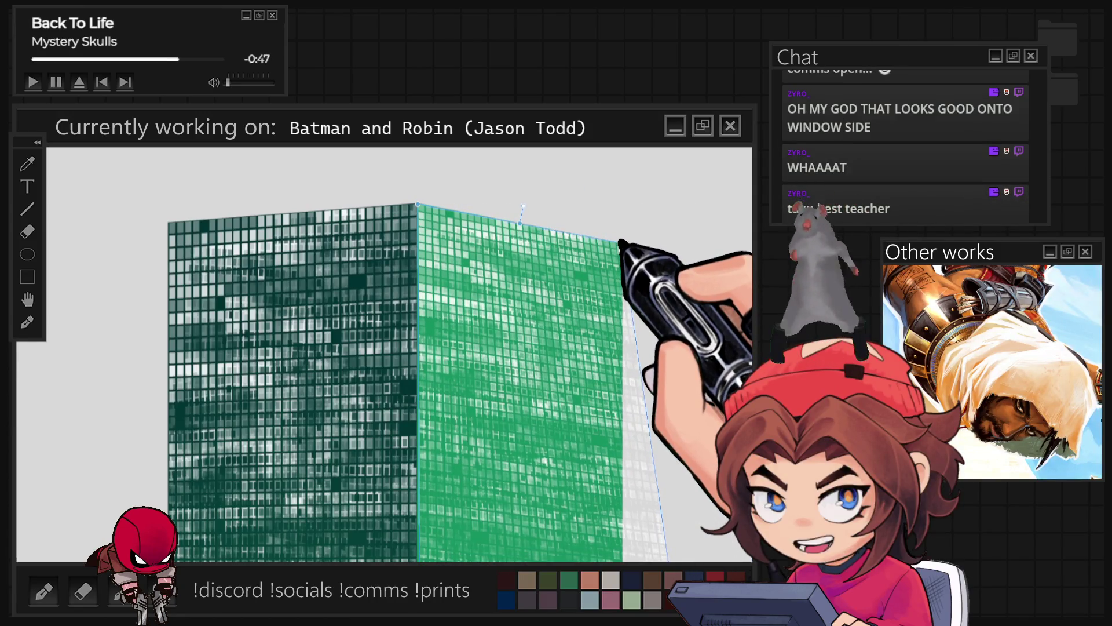
scroll(510, 232, down, 5)
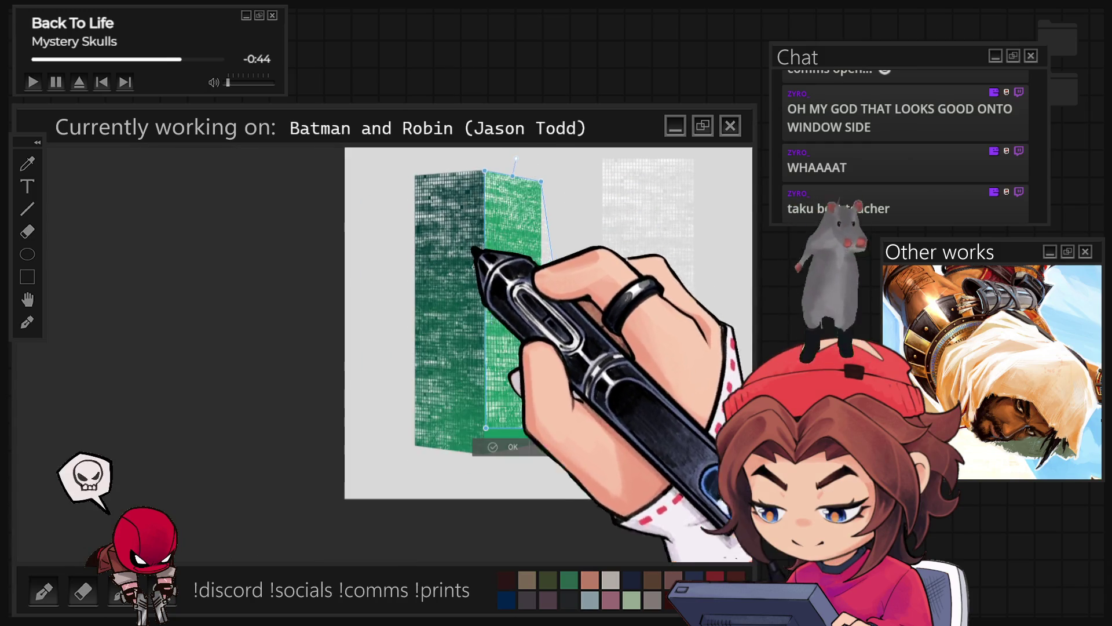
scroll(548, 230, up, 5)
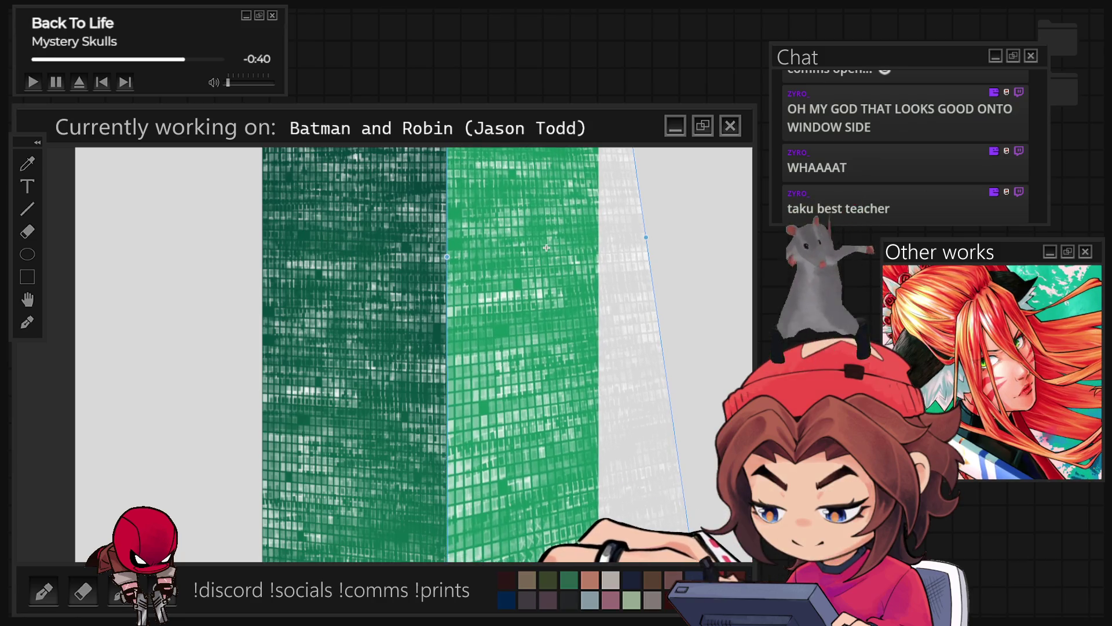
drag(544, 251, 522, 257)
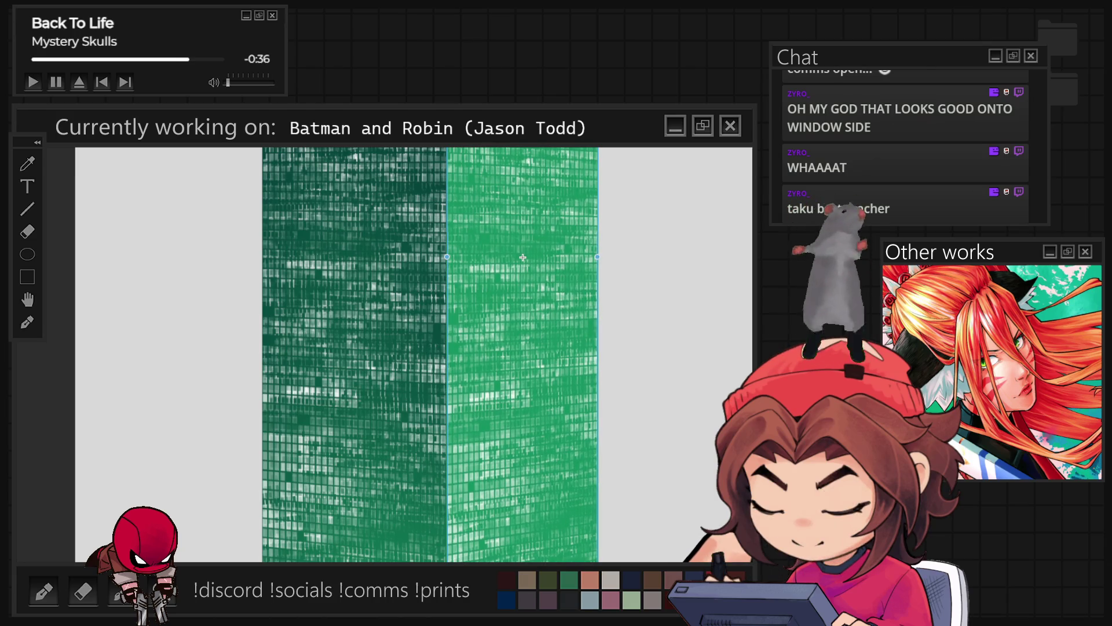
scroll(523, 257, down, 2)
scroll(597, 529, up, 5)
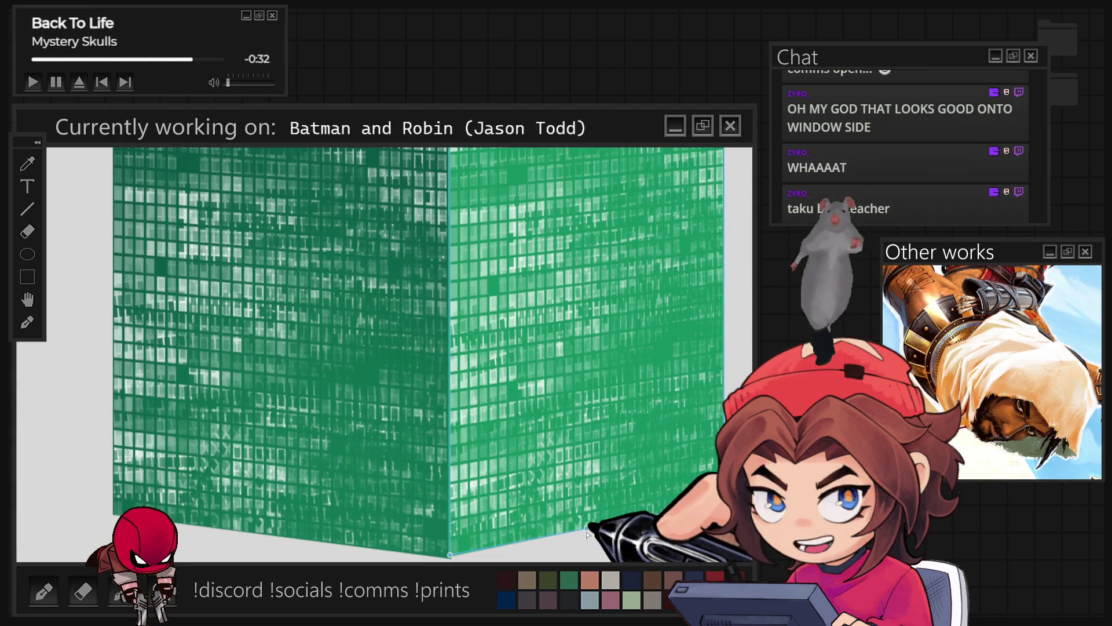
scroll(586, 534, down, 6)
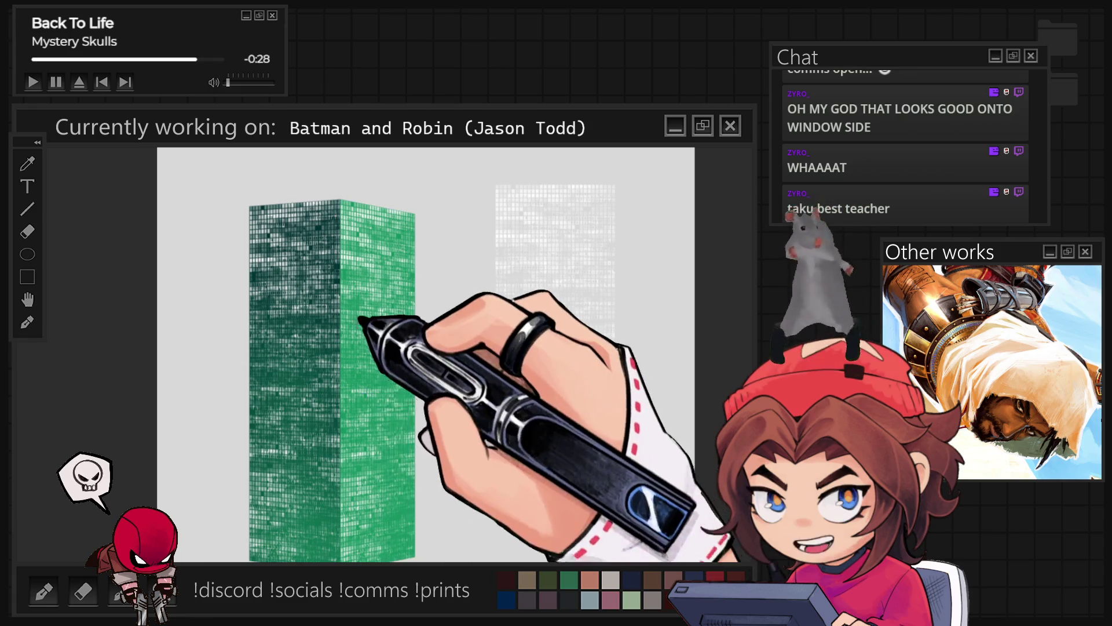
Zoom in and out to compare the darker left-face texture against the lighter right face
scroll(372, 323, up, 1)
scroll(335, 310, down, 2)
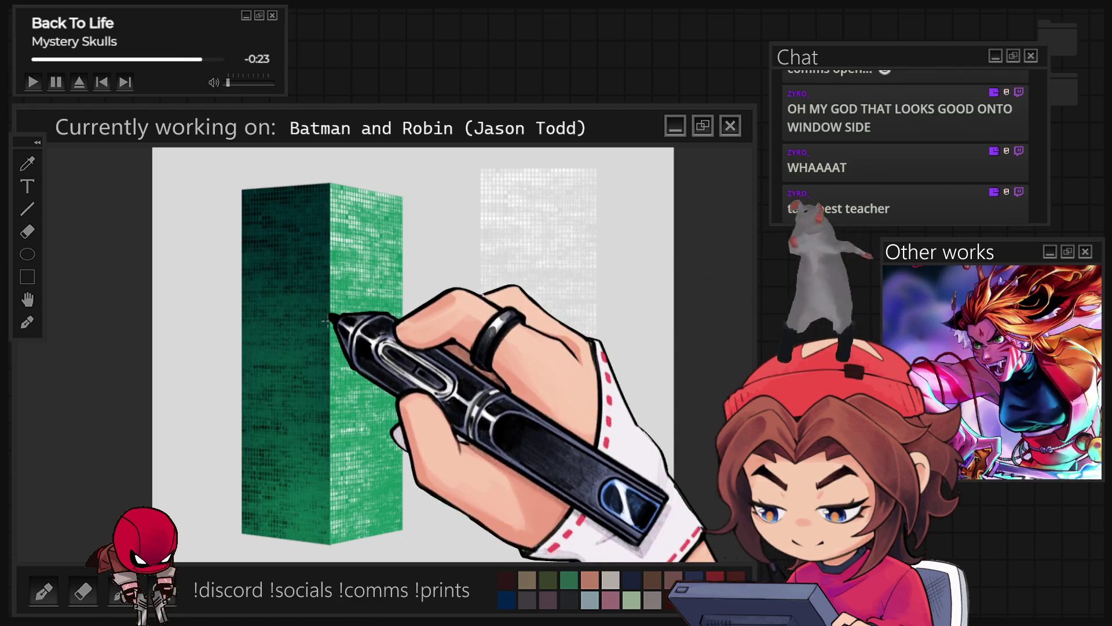
scroll(284, 346, up, 1)
scroll(284, 346, up, 1)
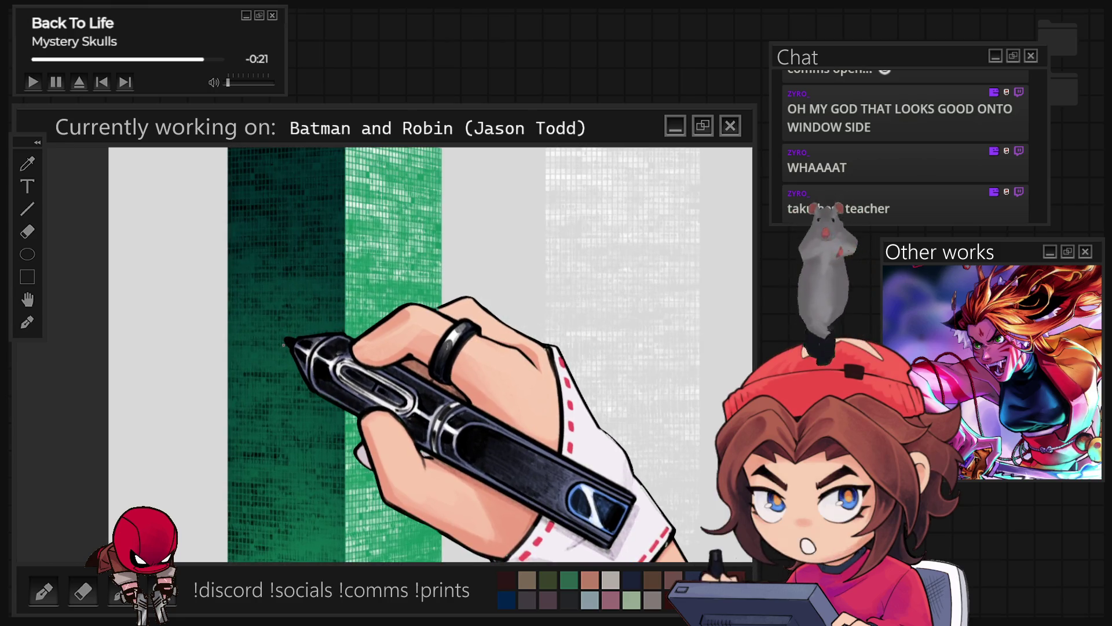
Zoom out to view the tower's shadowed left face and window-gridded right face
scroll(284, 346, down, 2)
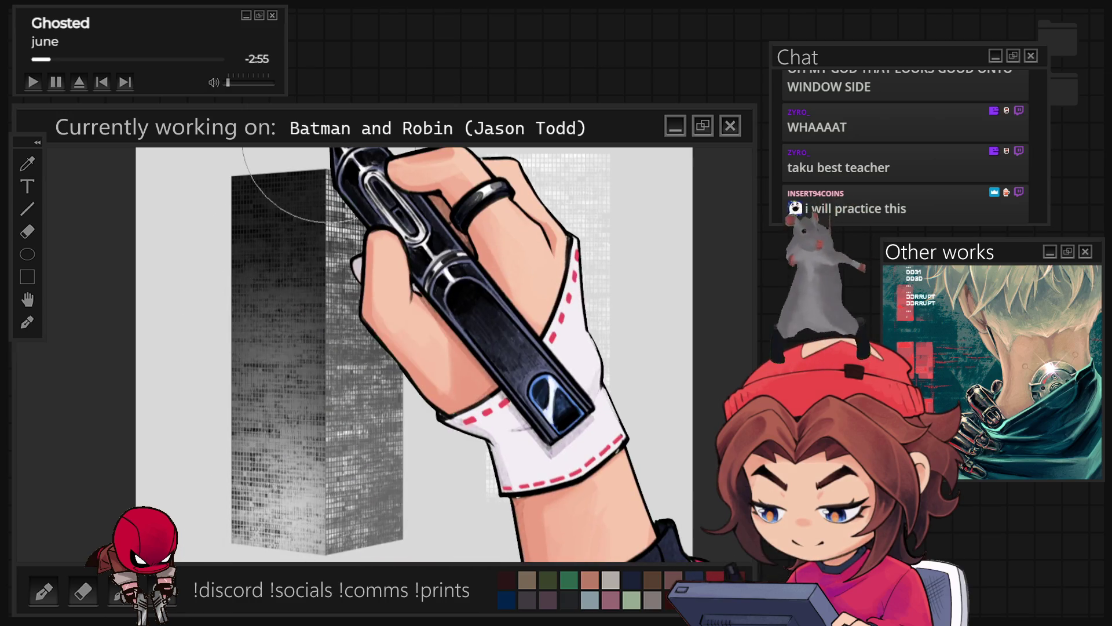
Zoom to inspect the teal-to-pink colouring across both tower faces
scroll(458, 371, up, 2)
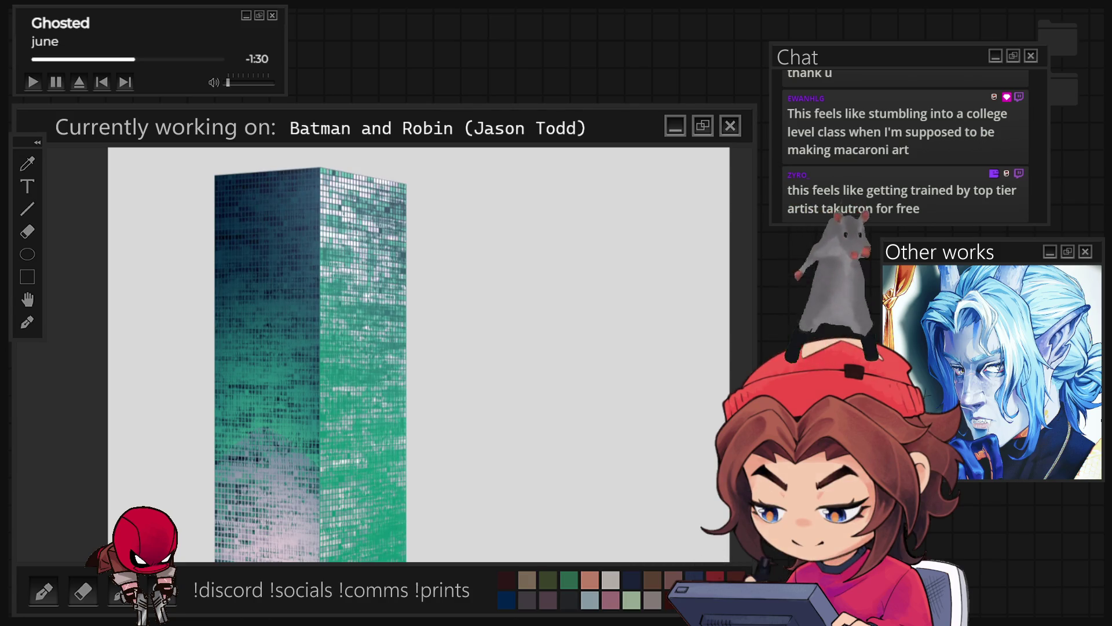
scroll(620, 316, down, 2)
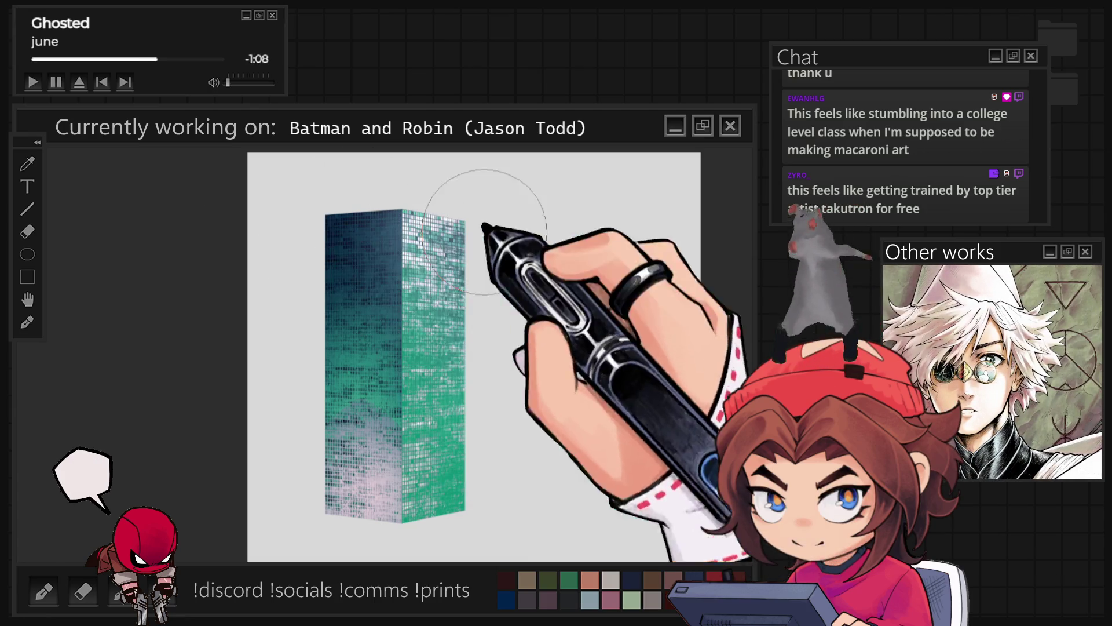
Zoom in on the black tower with white window lights and the gridded circle
scroll(474, 463, up, 2)
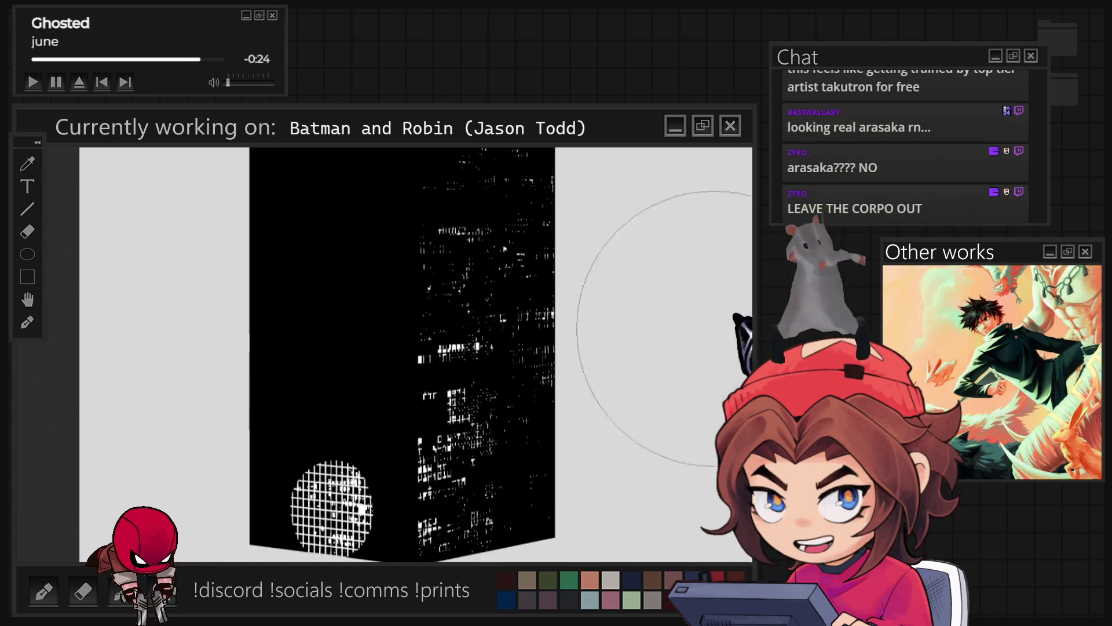
Remove the gridded circle, restore the teal-to-pink tower, and draw a thin line beside the rooftop figure
key(ctrl+z)
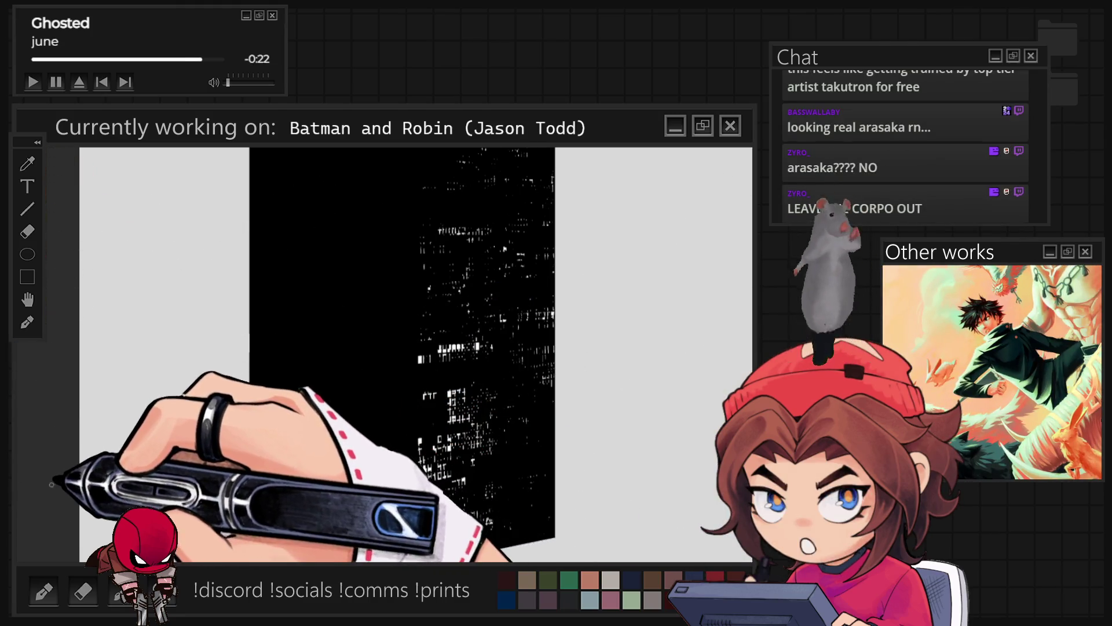
click(327, 498)
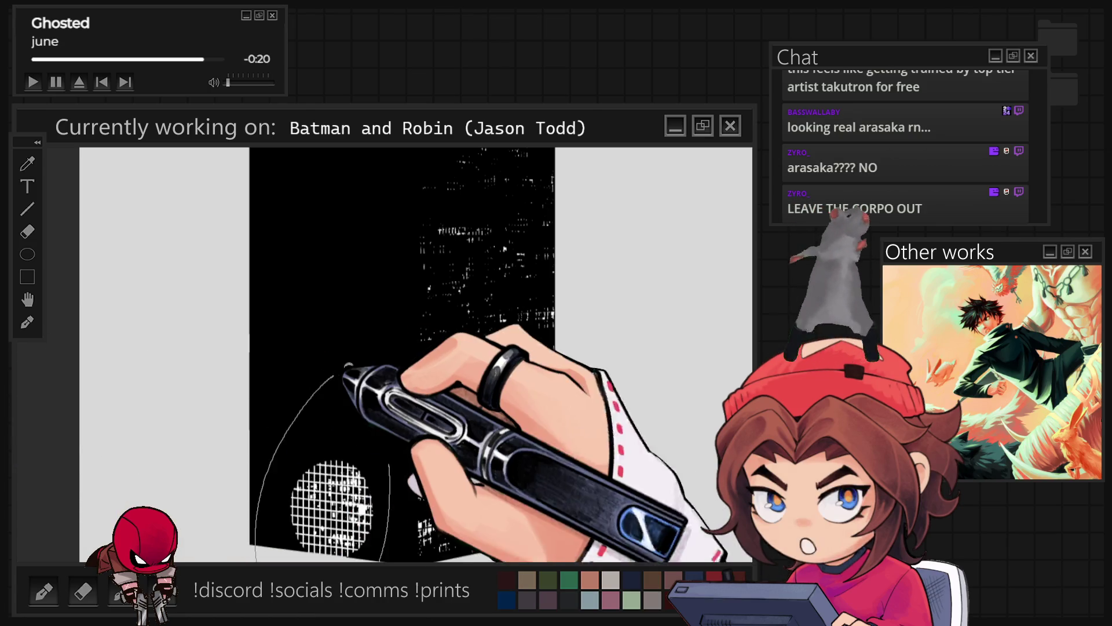
key(ctrl+z)
key(ctrl+0)
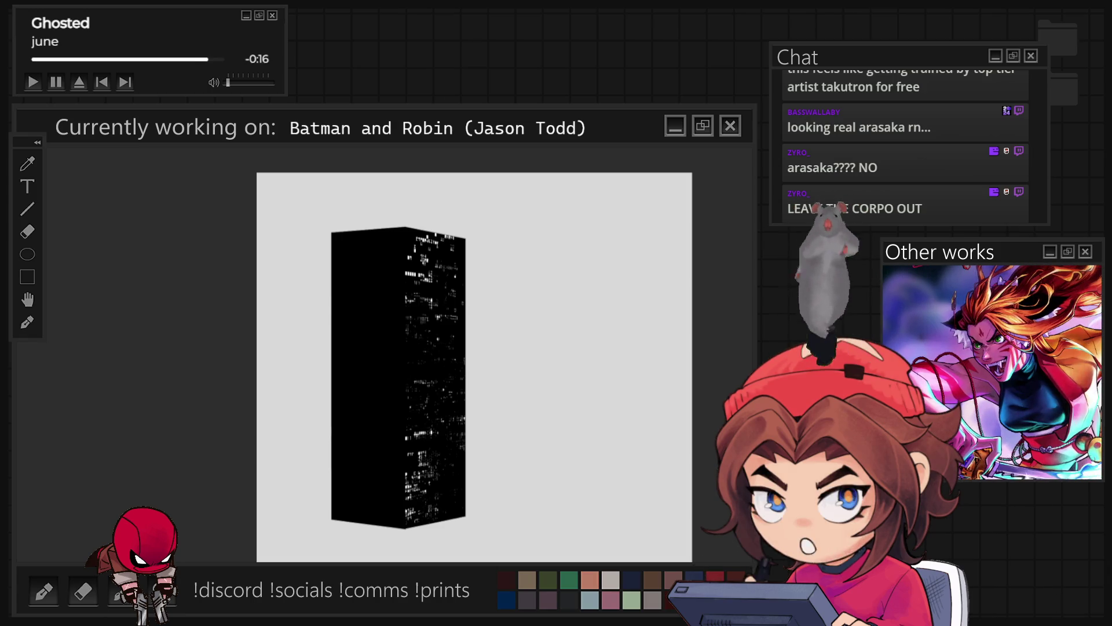
key(ctrl+z)
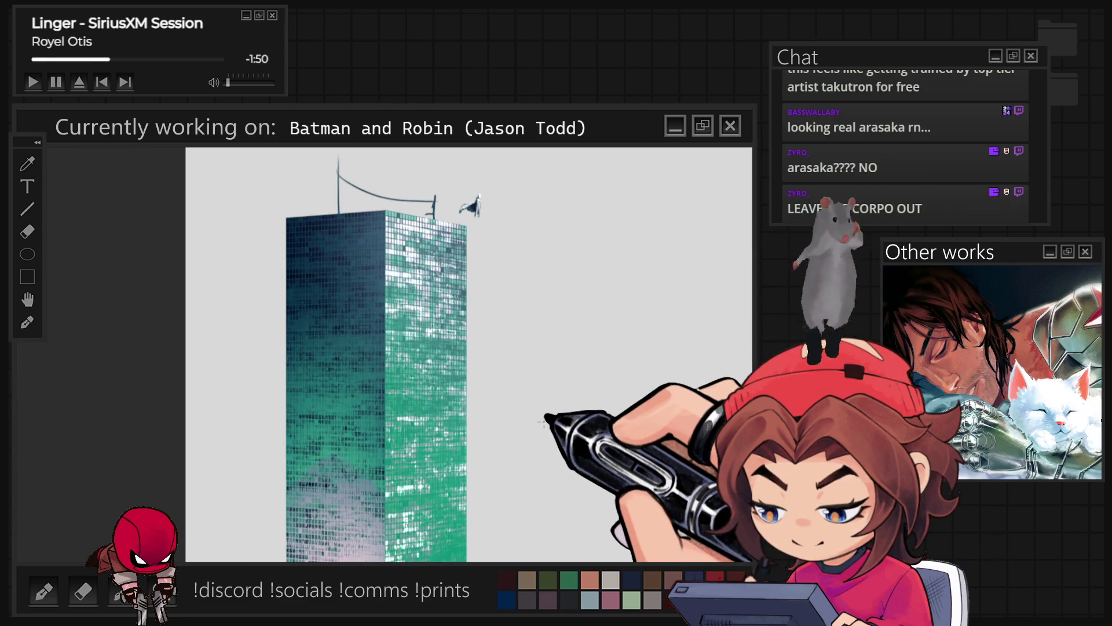
mouse_move(493, 174)
mouse_down()
mouse_move(499, 204)
mouse_move(480, 153)
mouse_up()
Scale down the small rooftop figure, deselect it, and switch to the Batman city artwork
key(ctrl+t)
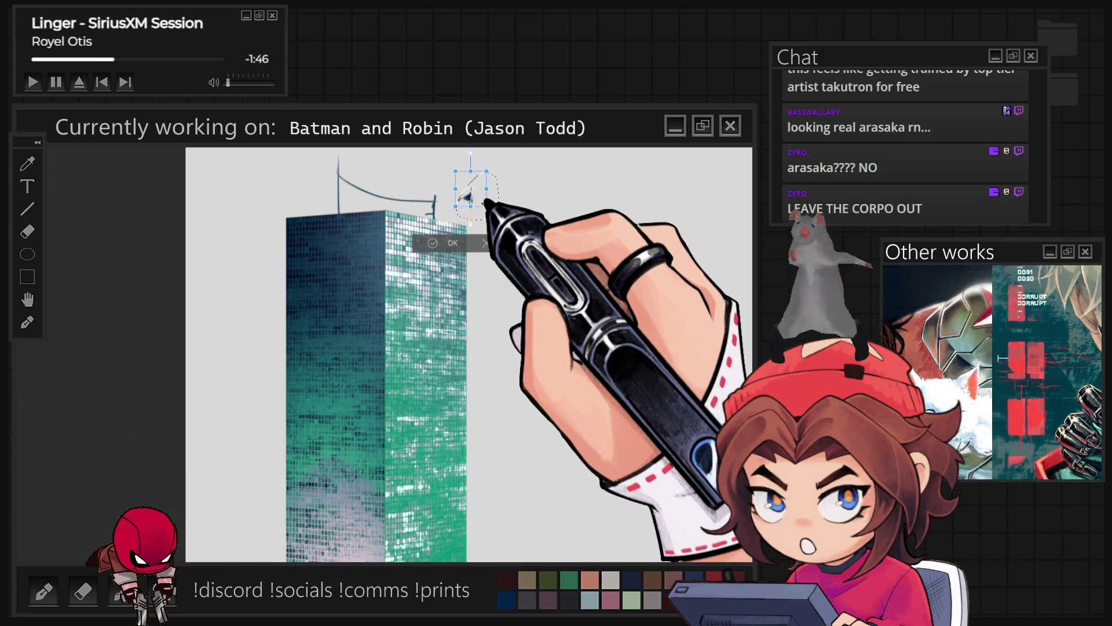
mouse_move(486, 206)
mouse_down()
mouse_move(478, 197)
mouse_move(490, 220)
mouse_up()
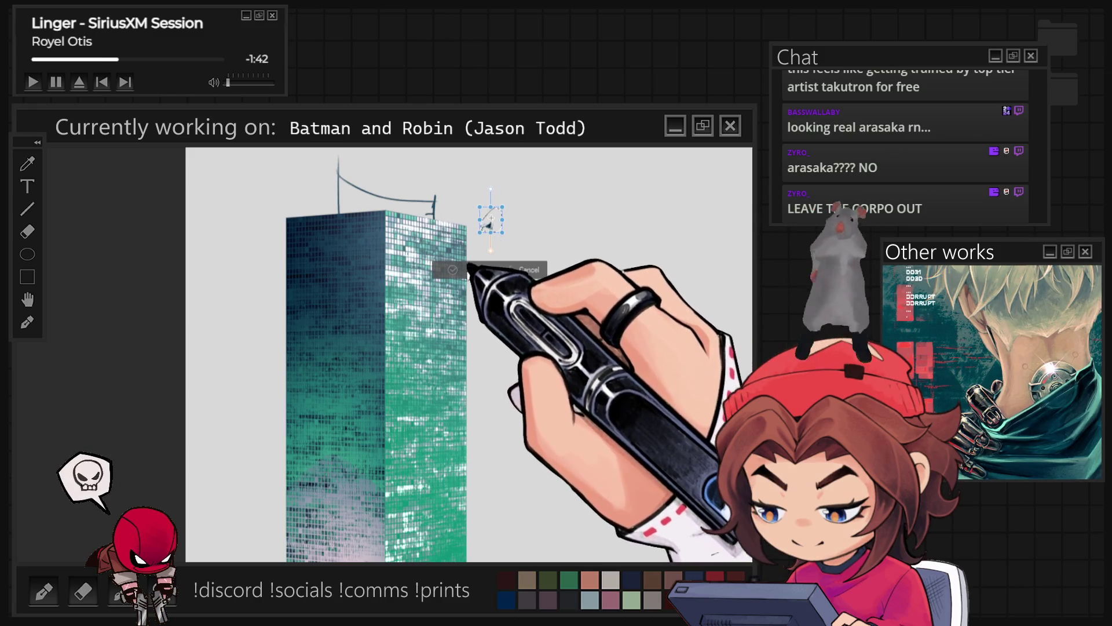
key(Return)
key(ctrl+d)
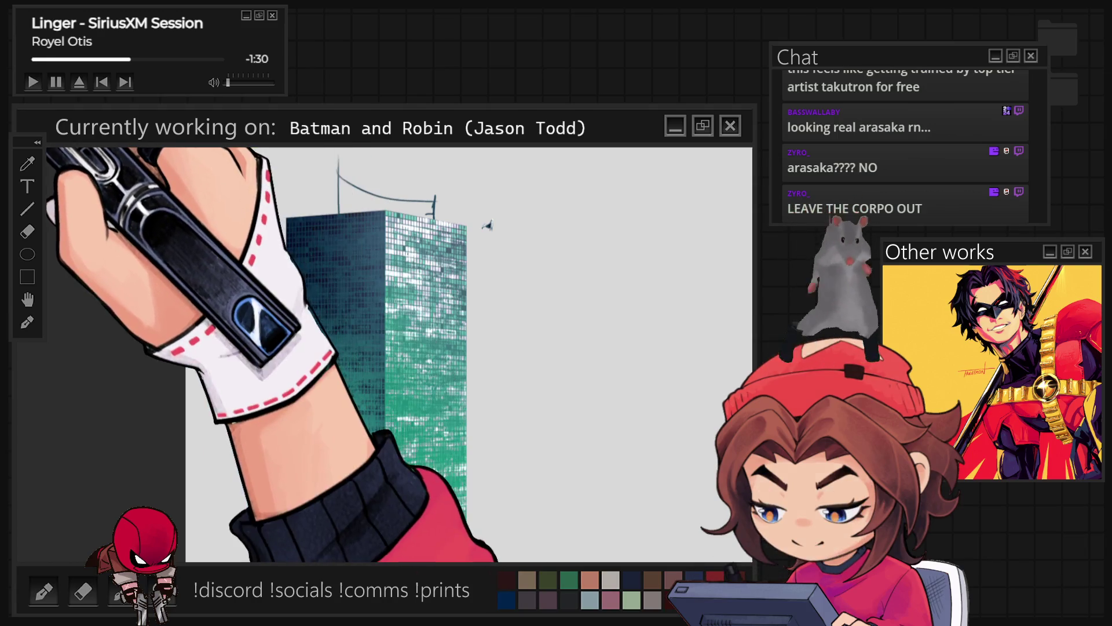
key(ctrl+0)
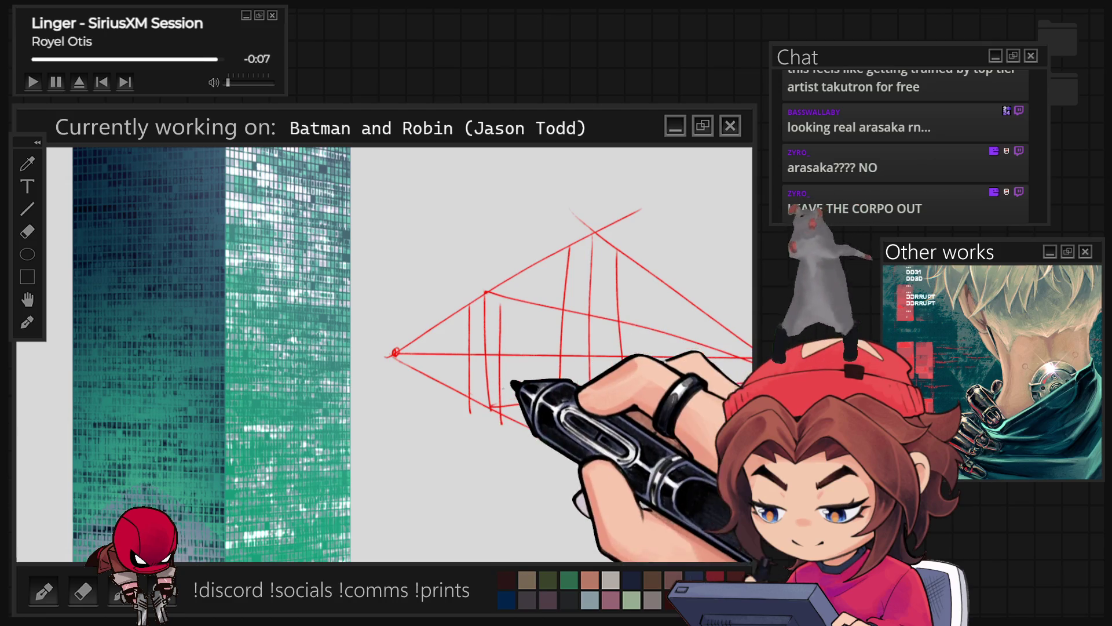
Zoom out to see the red perspective sketch beside the whole green skyscraper
scroll(360, 377, down, 2)
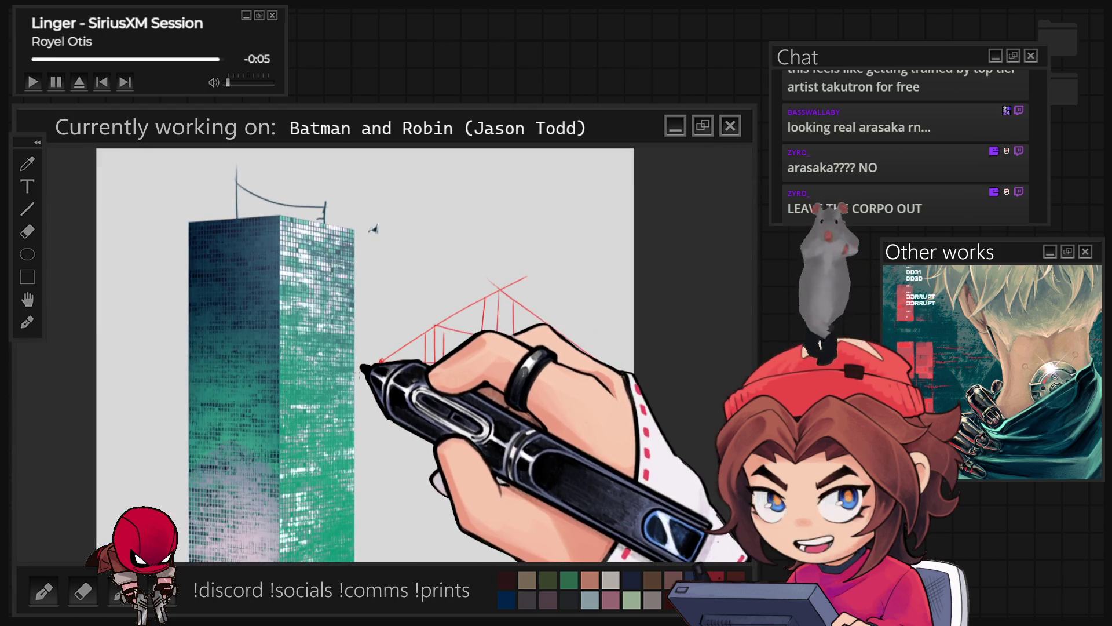
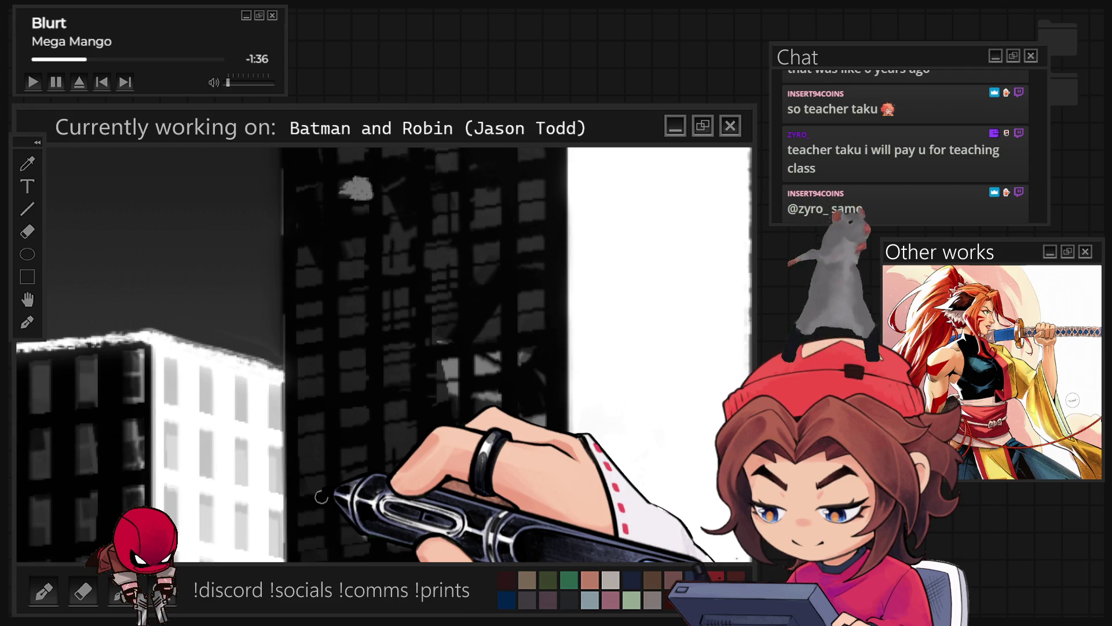
Zoom out to see more of the canvas for the head sketch
key(ctrl+minus)
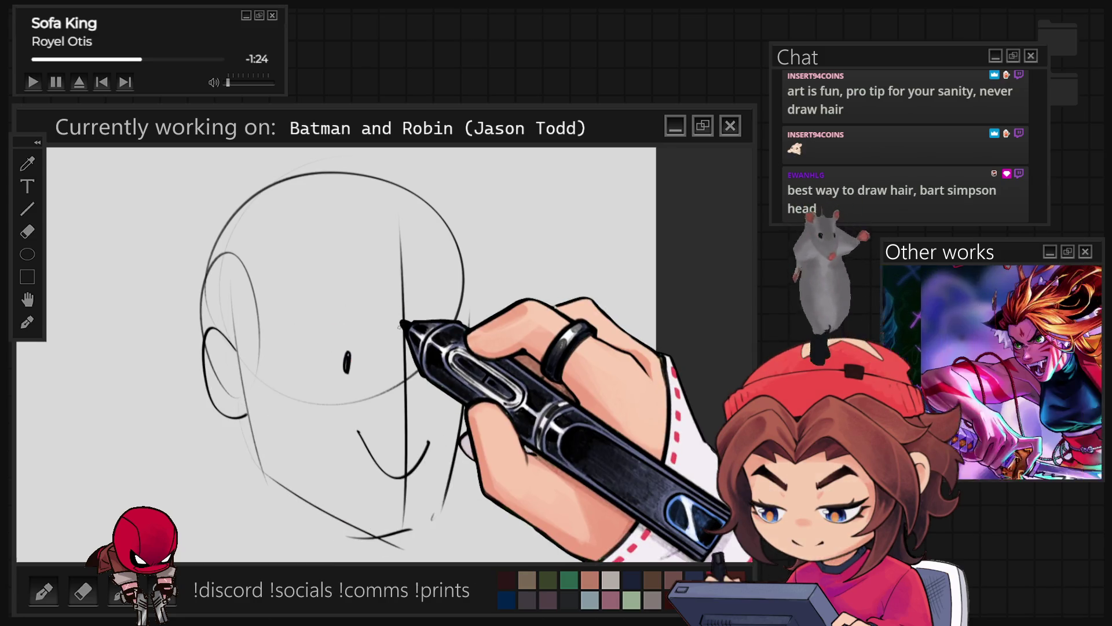
Draw curved hair strands parting over the head and two long strands down the left of the face
mouse_move(311, 333)
mouse_down()
mouse_move(186, 112)
mouse_move(446, 199)
mouse_move(530, 288)
mouse_up()
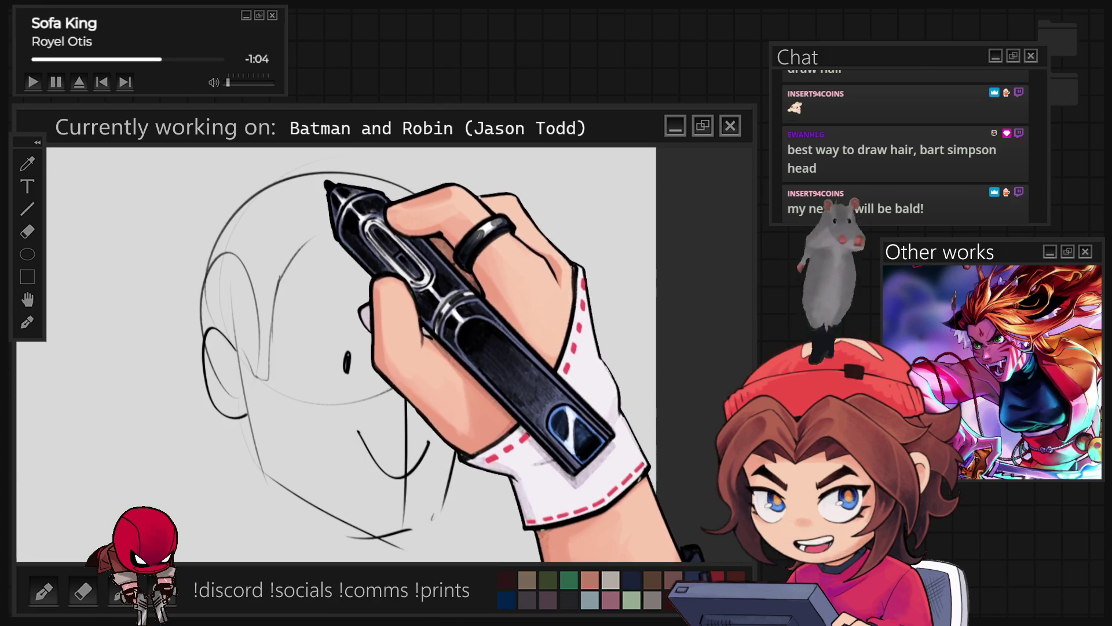
mouse_move(267, 188)
mouse_down()
mouse_move(310, 154)
mouse_move(229, 206)
mouse_up()
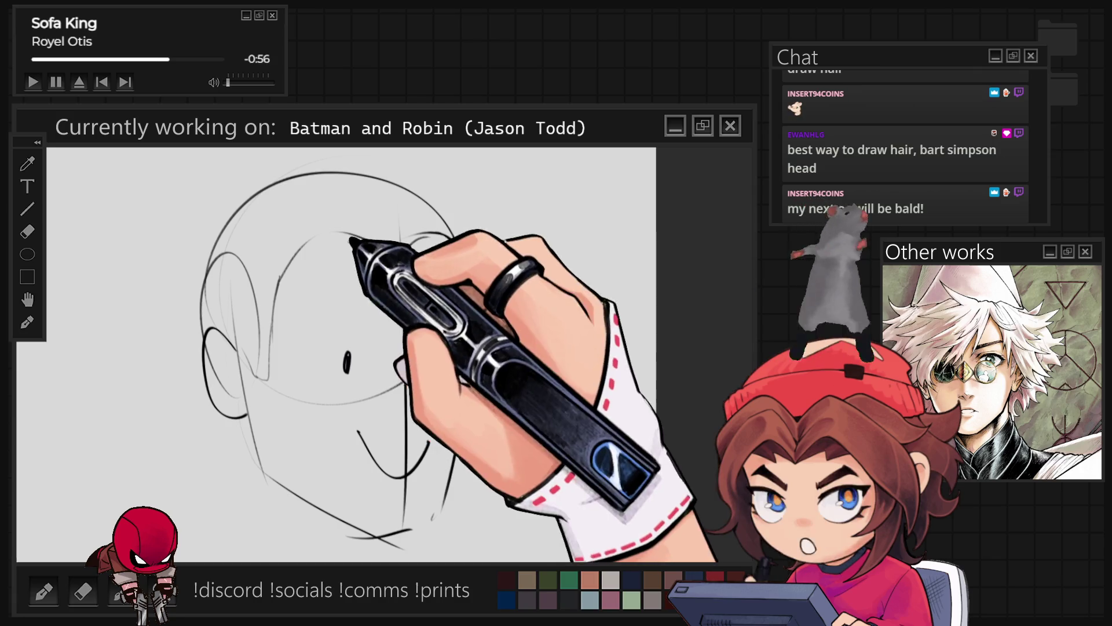
mouse_move(343, 199)
mouse_down()
mouse_move(303, 218)
mouse_move(248, 447)
mouse_move(185, 553)
mouse_up()
drag(340, 313, 264, 559)
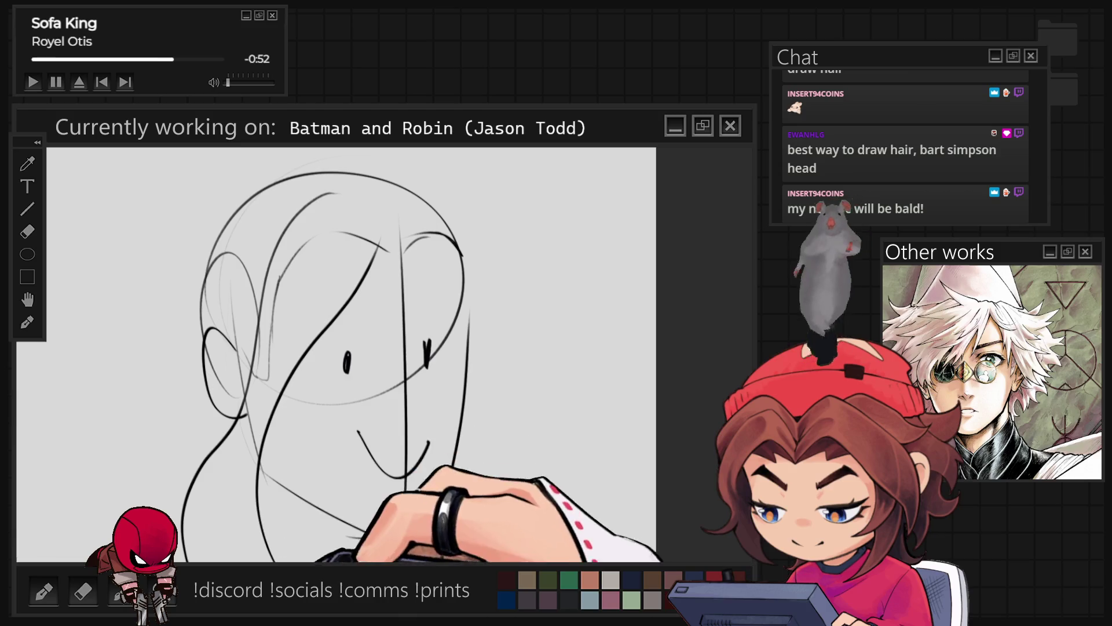
Draw a long strand from the brow, right-side strands and the outer hair edge
drag(342, 275, 275, 551)
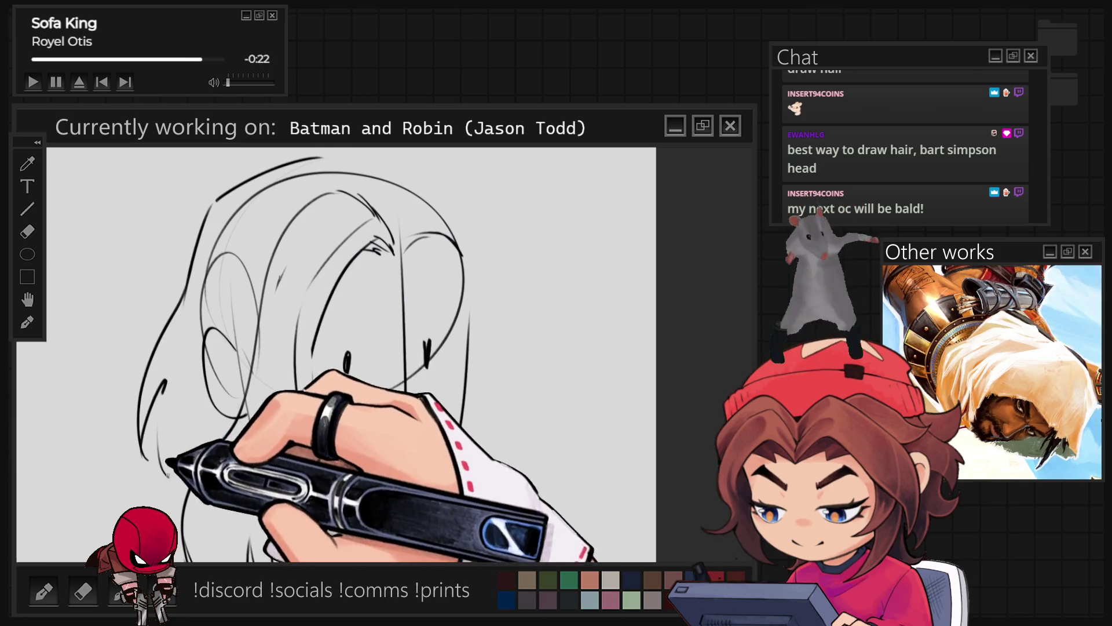
mouse_move(431, 217)
mouse_down()
mouse_move(408, 255)
mouse_move(473, 269)
mouse_move(481, 441)
mouse_up()
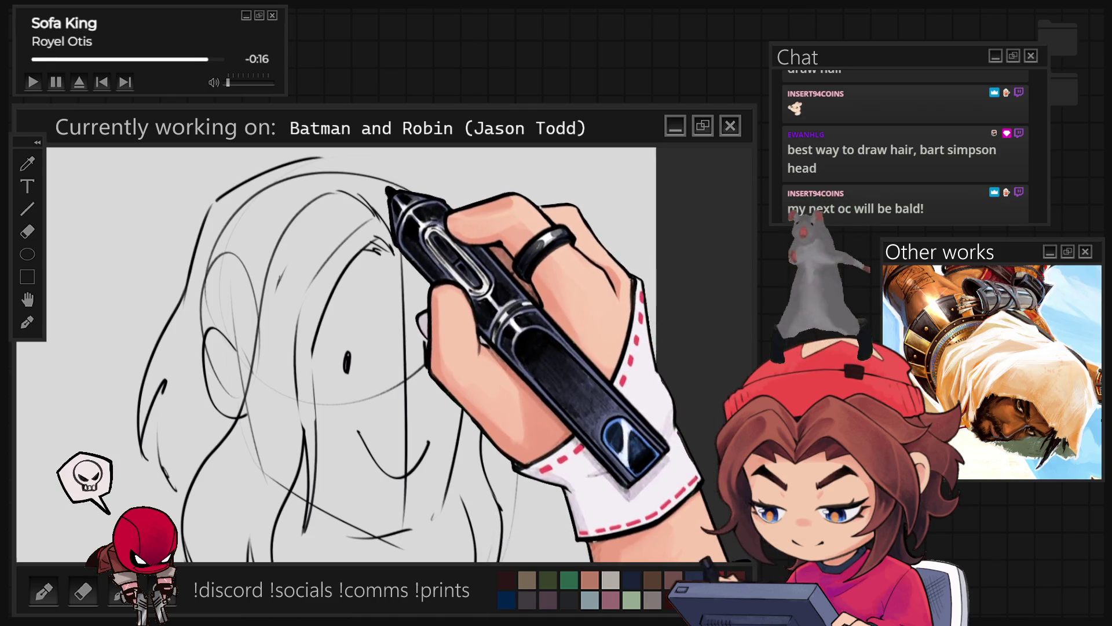
mouse_move(405, 185)
mouse_down()
mouse_move(503, 293)
mouse_move(514, 439)
mouse_up()
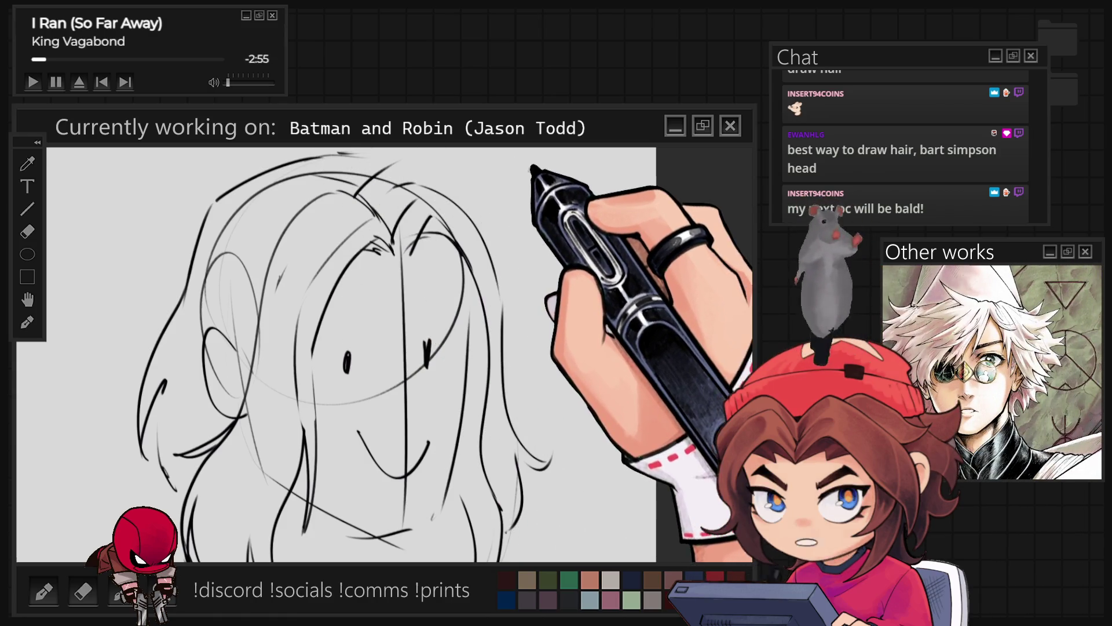
key(ctrl+minus)
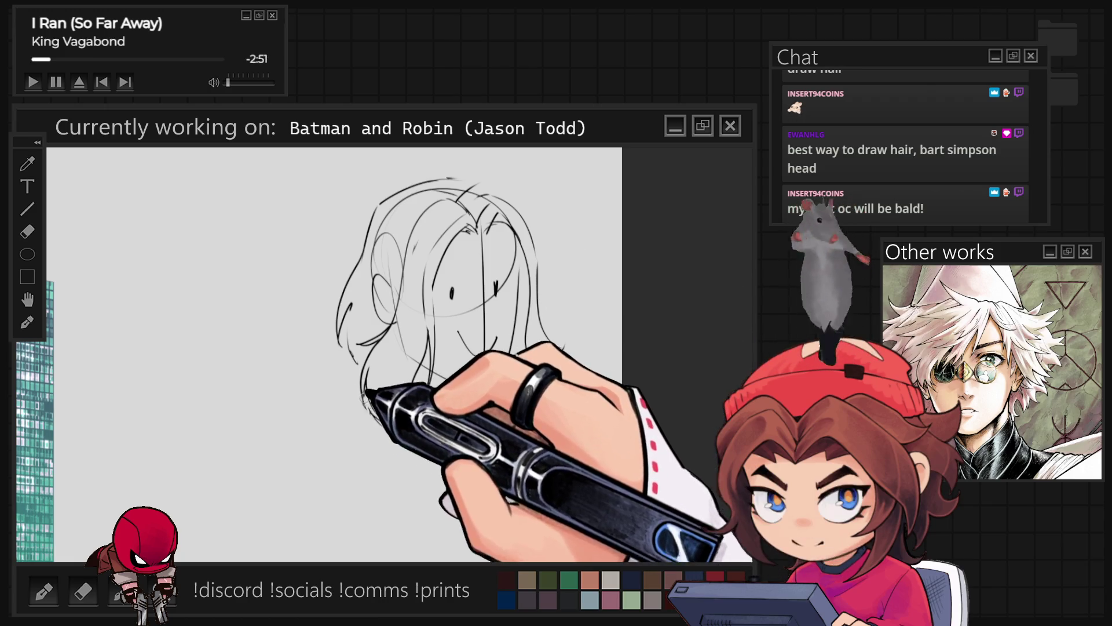
Discard a stray oval stroke and add a long hair strand falling down the right side
drag(231, 174, 297, 399)
key(ctrl+z)
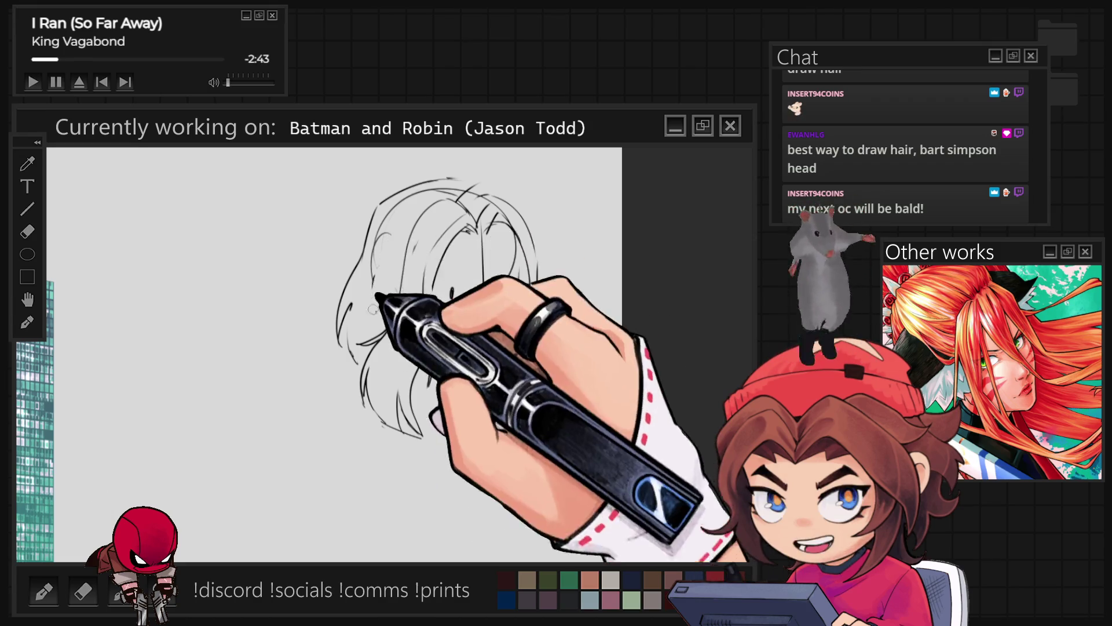
key(ctrl+plus)
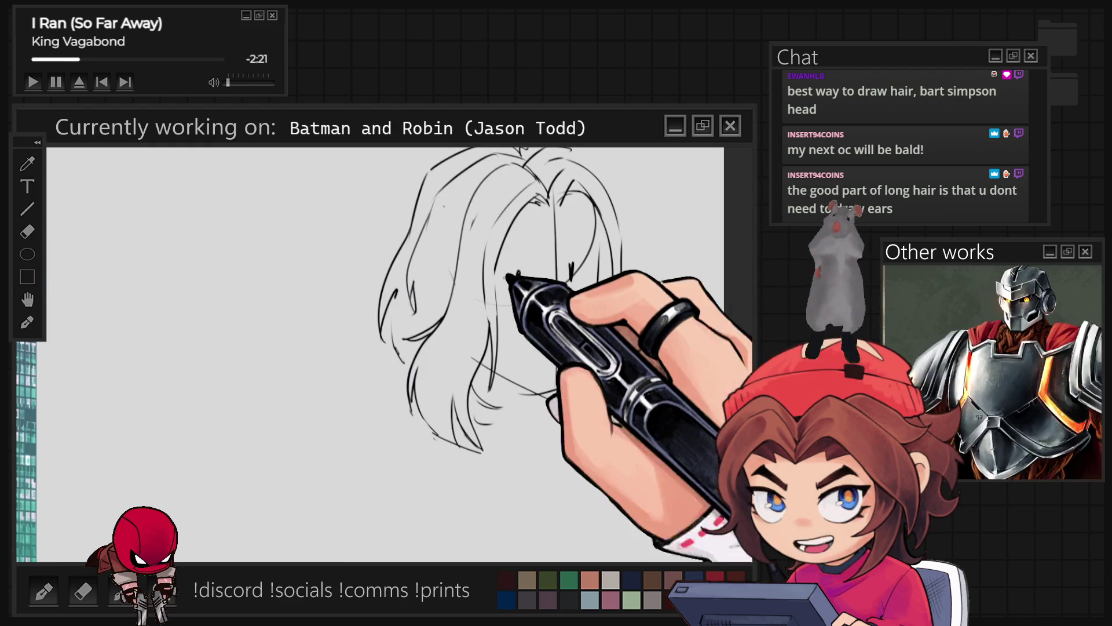
drag(496, 324, 492, 496)
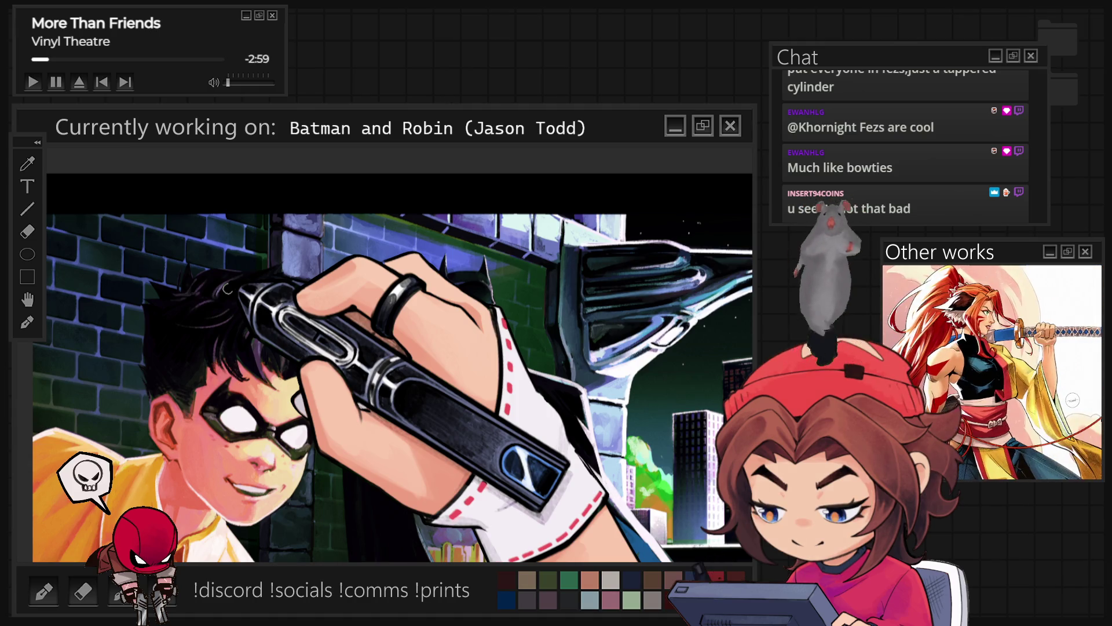
Paint a short brush stroke on the DTIYS elf knight canvas
drag(227, 288, 224, 288)
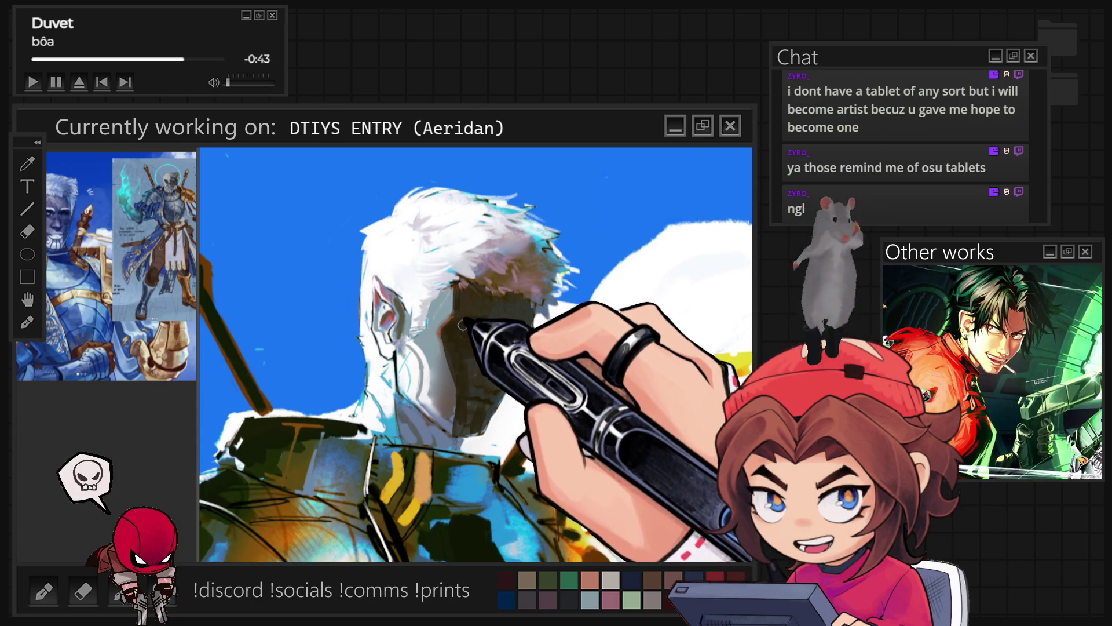
Deepen the shading across the knight's face, undoing the overly dark stroke on its right side
drag(480, 331, 510, 338)
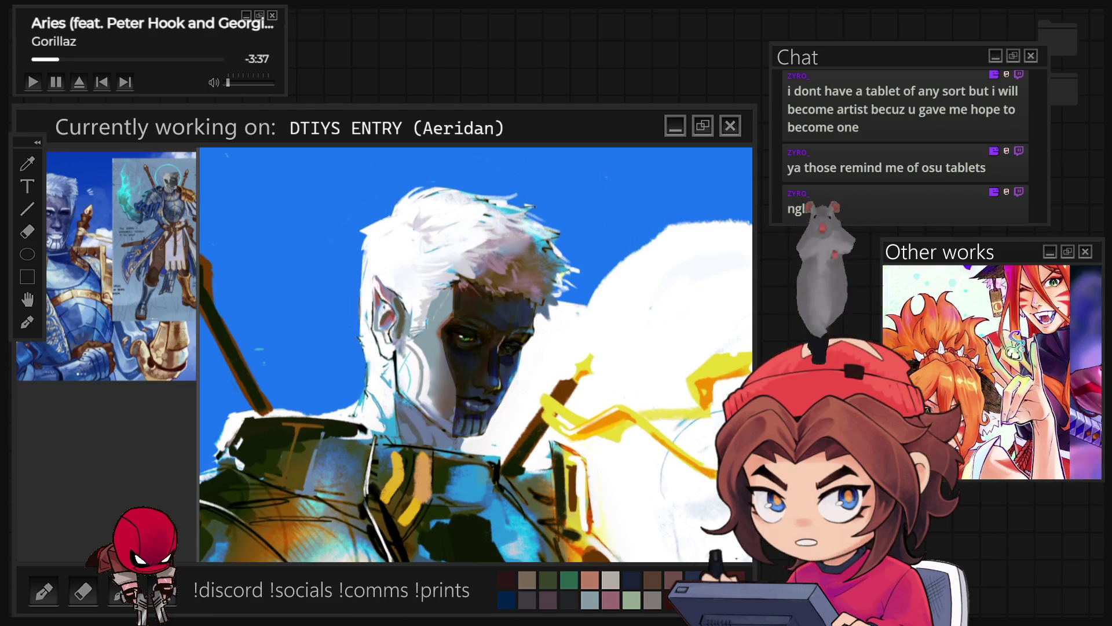
drag(469, 293, 473, 432)
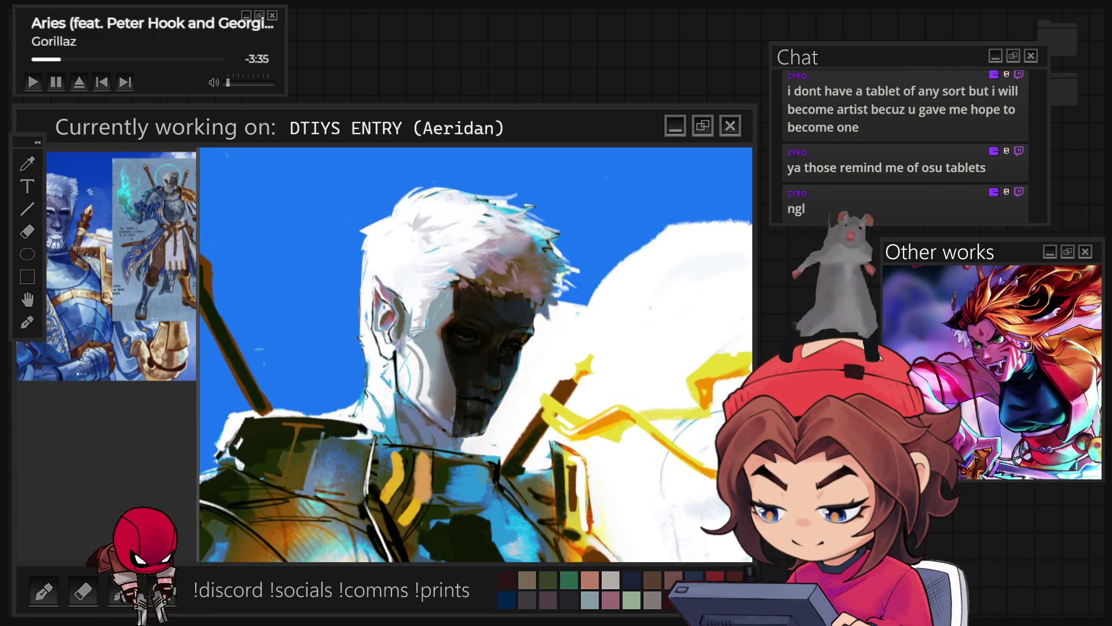
key(ctrl+z)
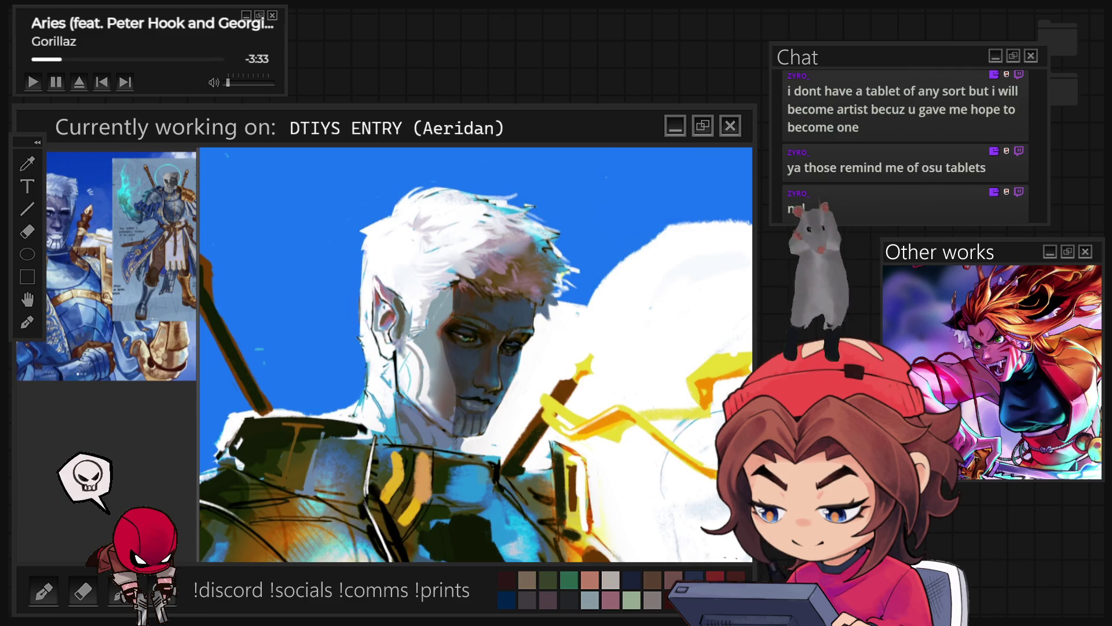
scroll(476, 355, down, 5)
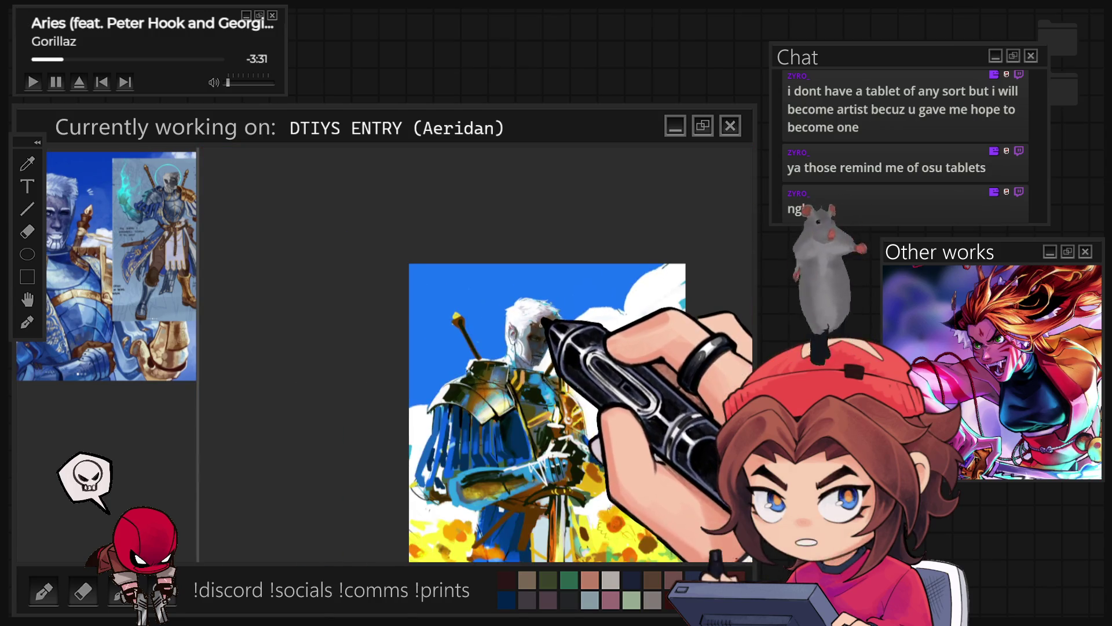
Paint light beard strokes along the chin and jaw, then select the face area
scroll(539, 353, up, 3)
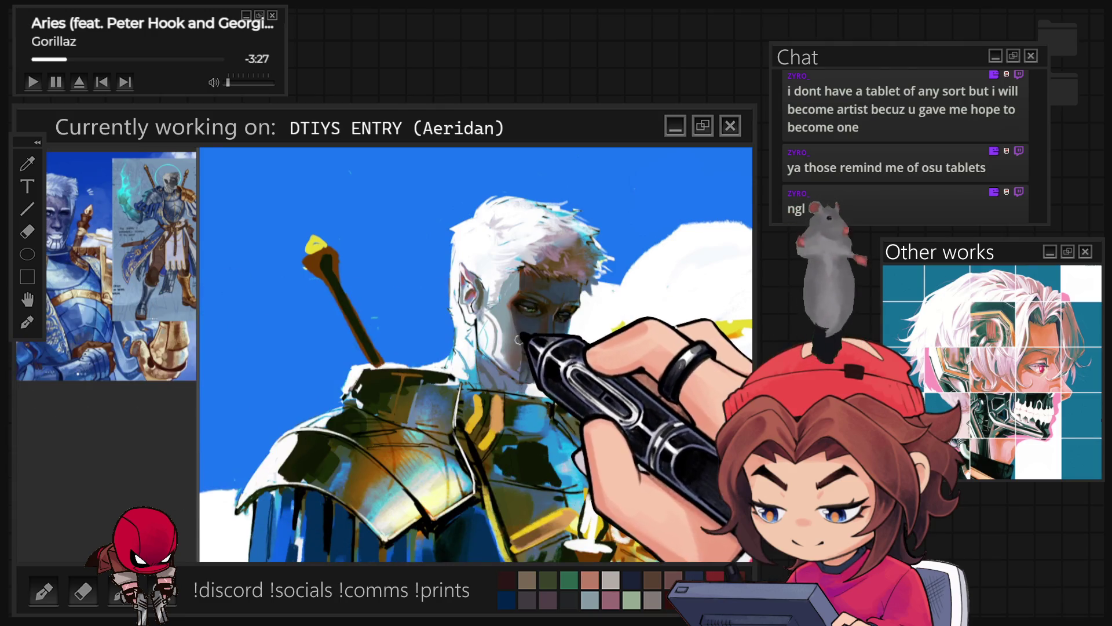
drag(519, 350, 533, 362)
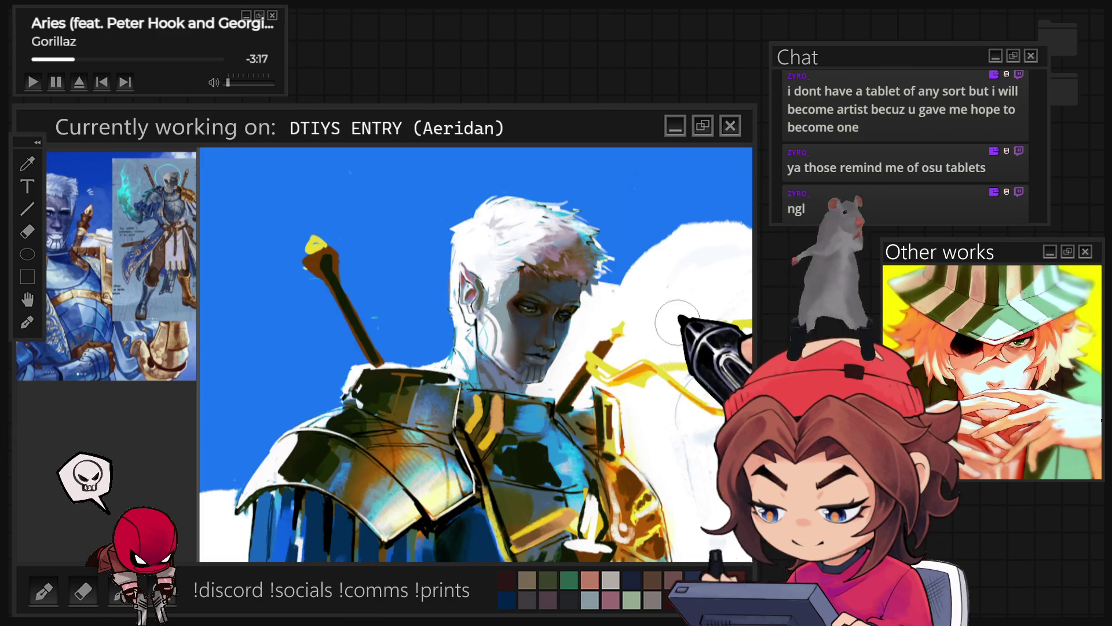
scroll(677, 322, down, 6)
scroll(469, 371, up, 3)
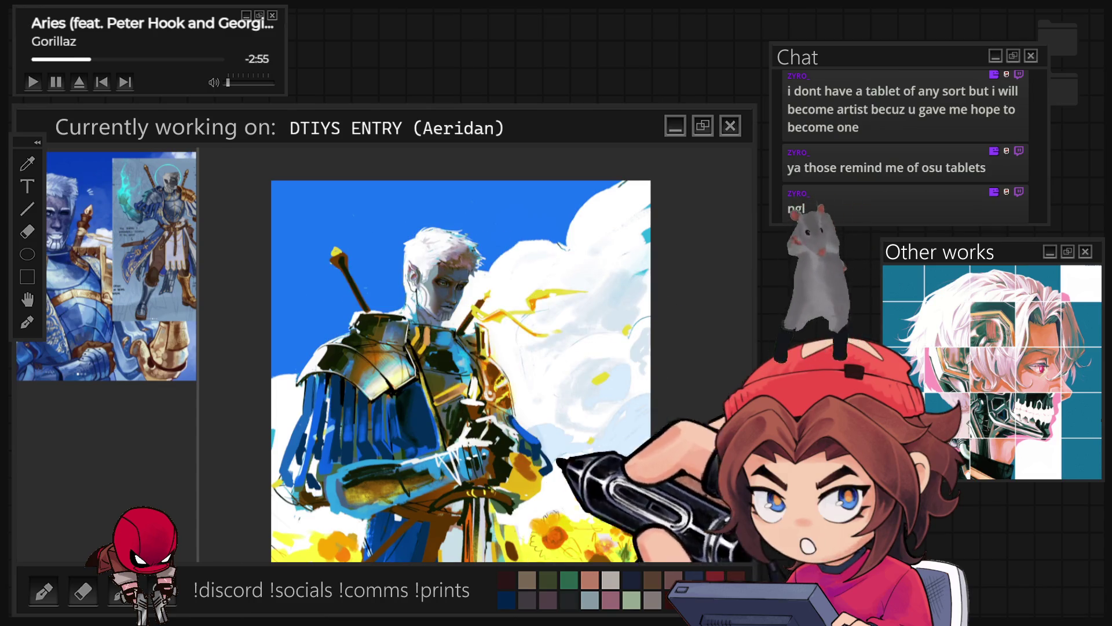
drag(440, 263, 438, 307)
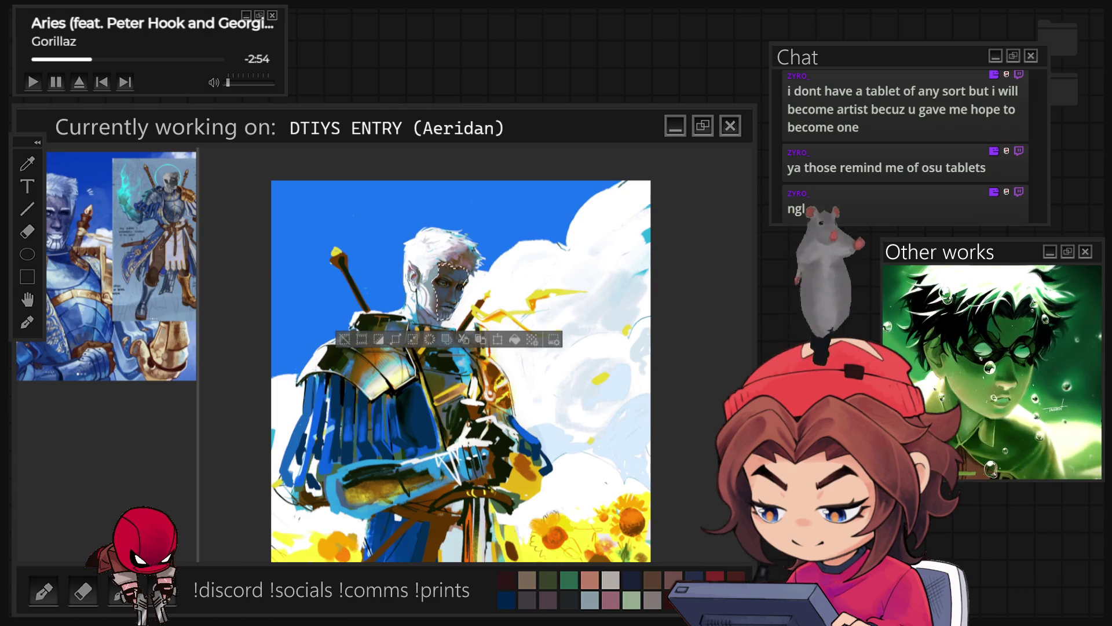
Clear the face selection and paint yellow-green light across the knight's face
key(ctrl+d)
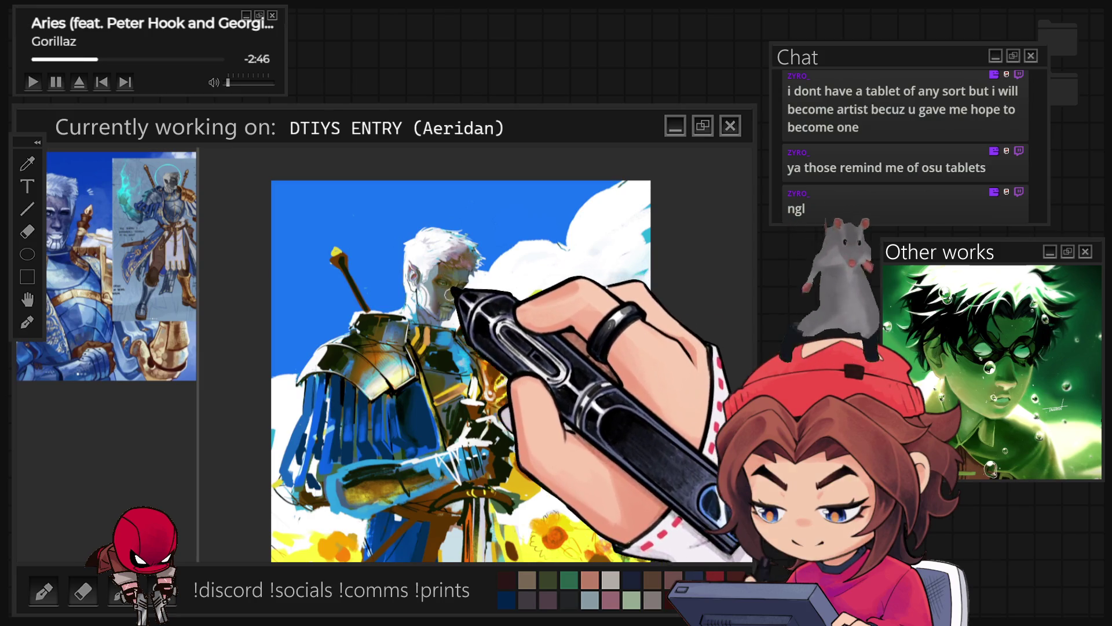
drag(441, 267, 457, 307)
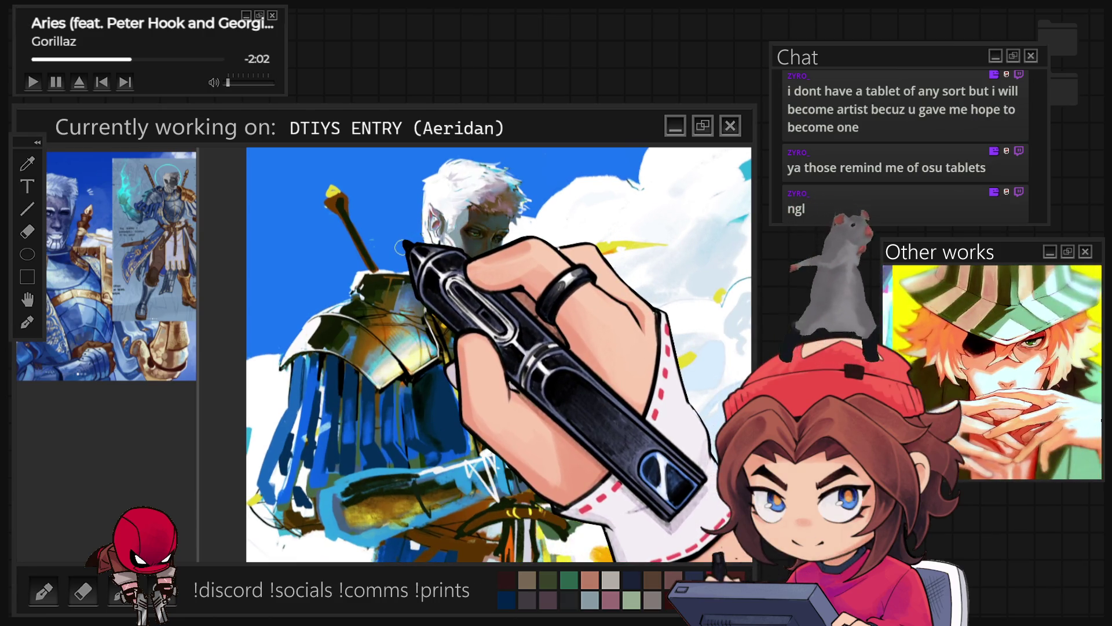
scroll(414, 299, up, 5)
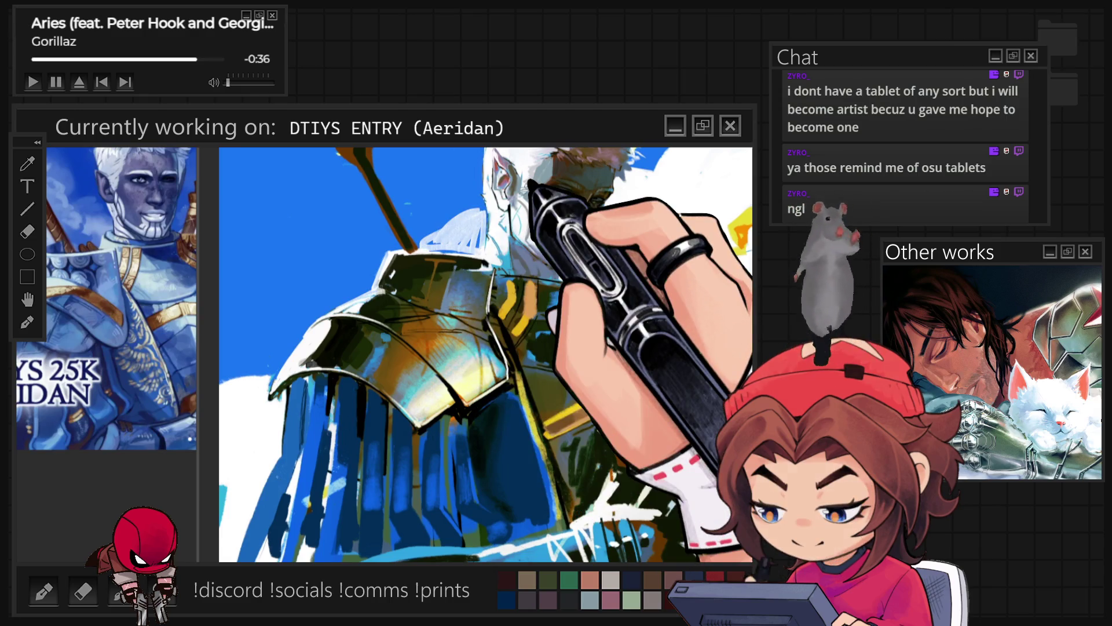
key(ctrl+0)
scroll(493, 290, up, 5)
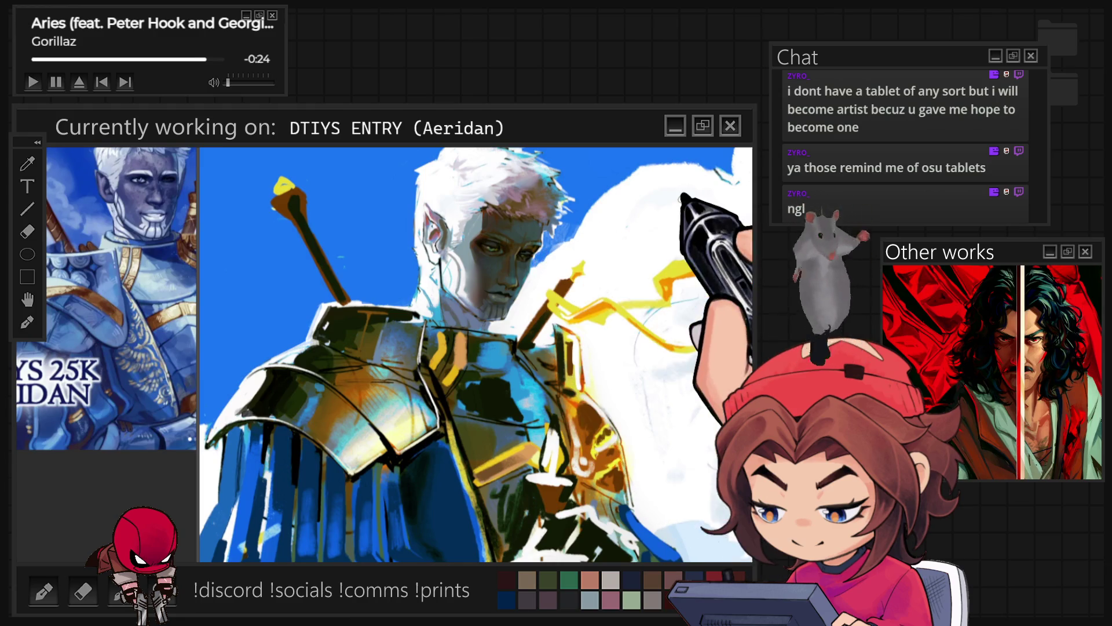
key(ctrl+0)
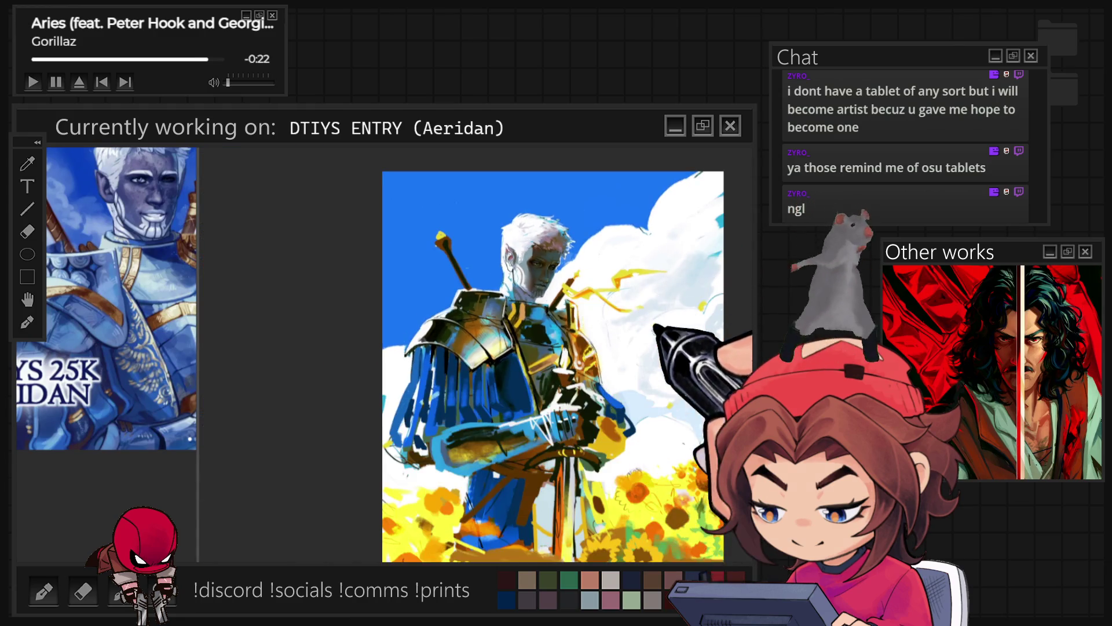
key(ctrl+plus)
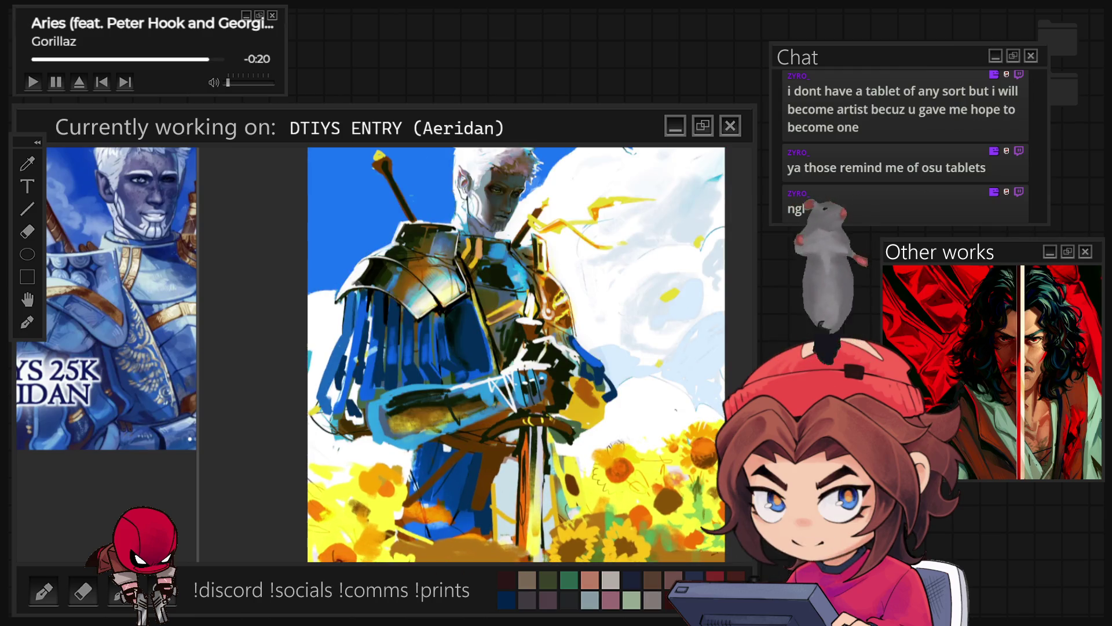
key(ctrl+plus)
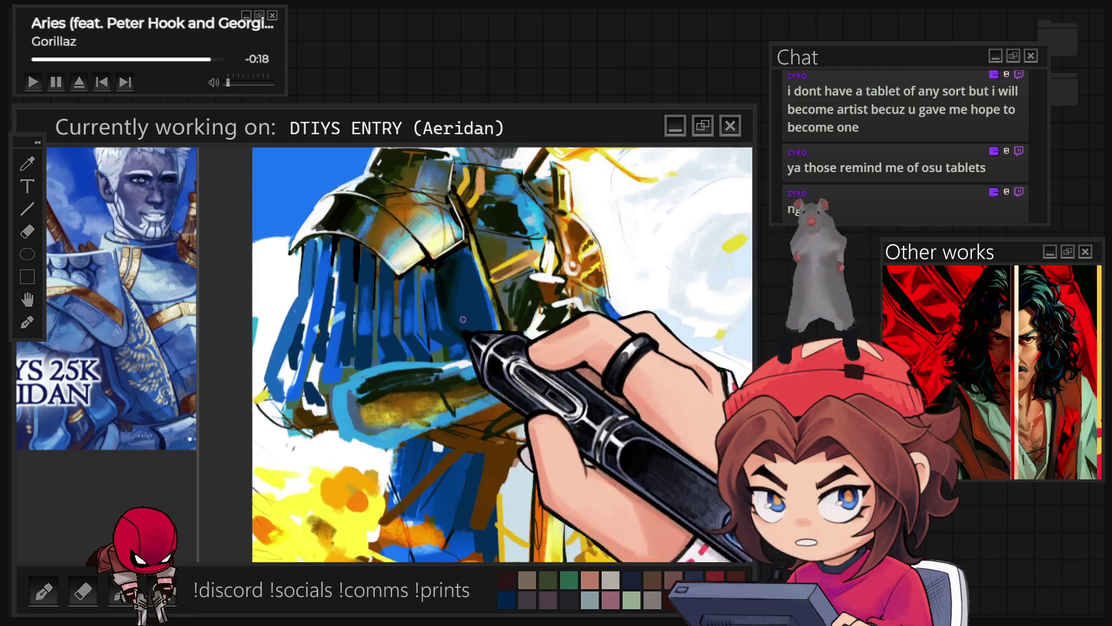
key(ctrl+minus)
key(ctrl+plus)
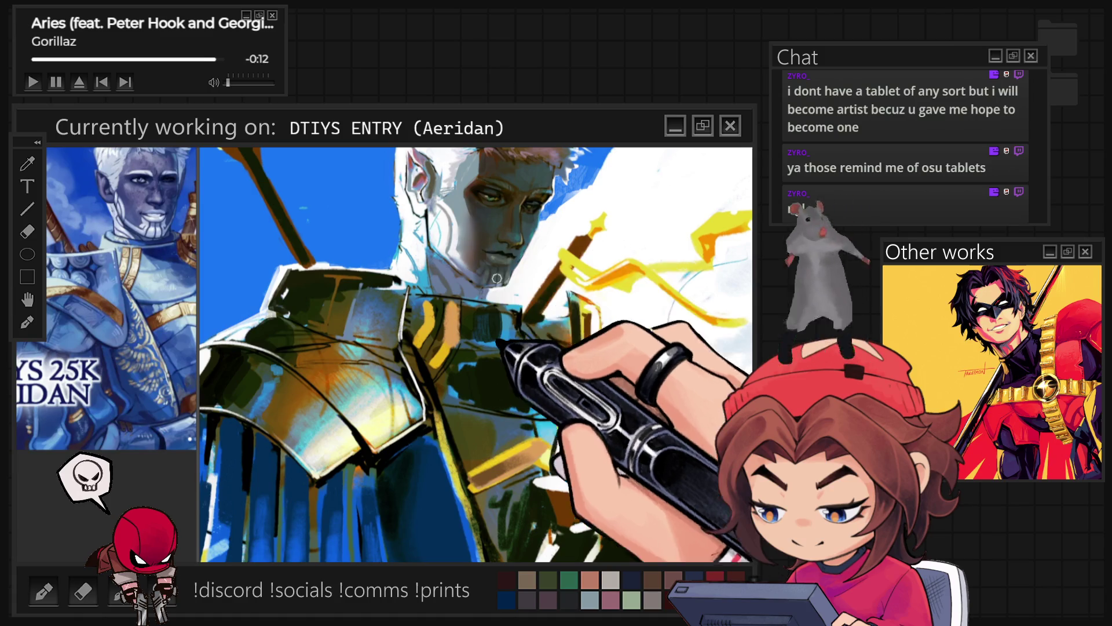
Paint a light green iris and eyelid highlight, then switch to a much smaller brush
scroll(497, 279, up, 5)
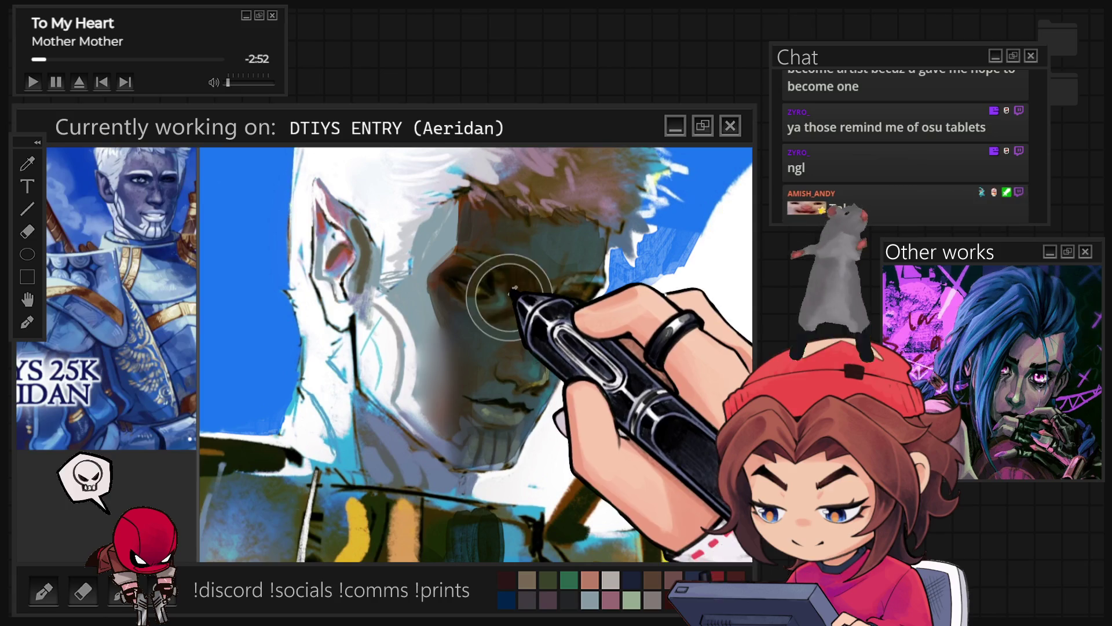
drag(515, 288, 508, 290)
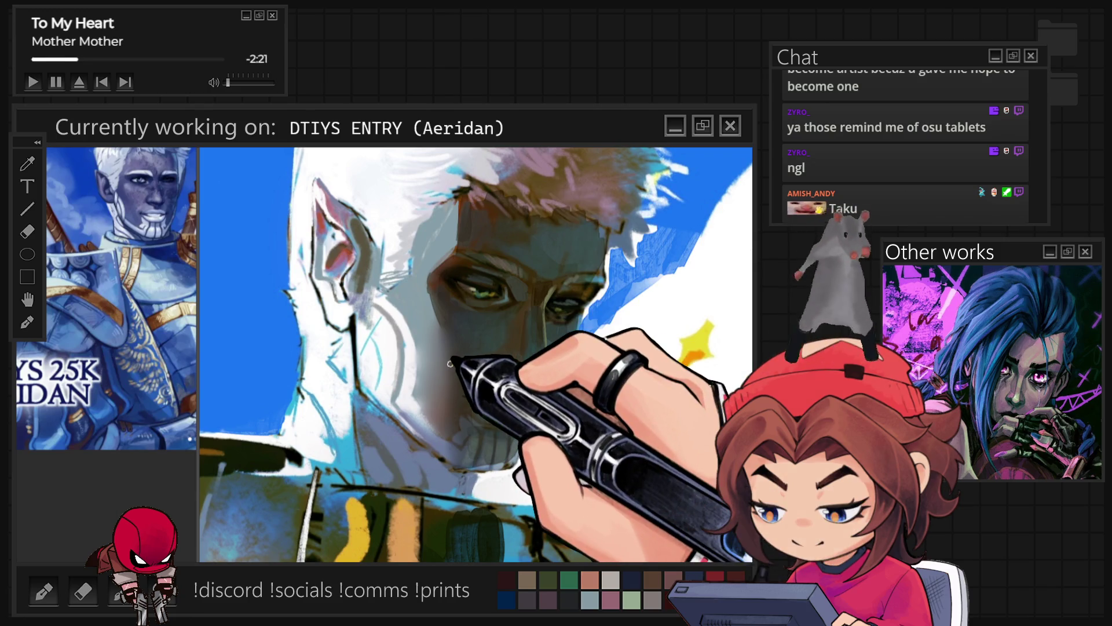
click(21, 384)
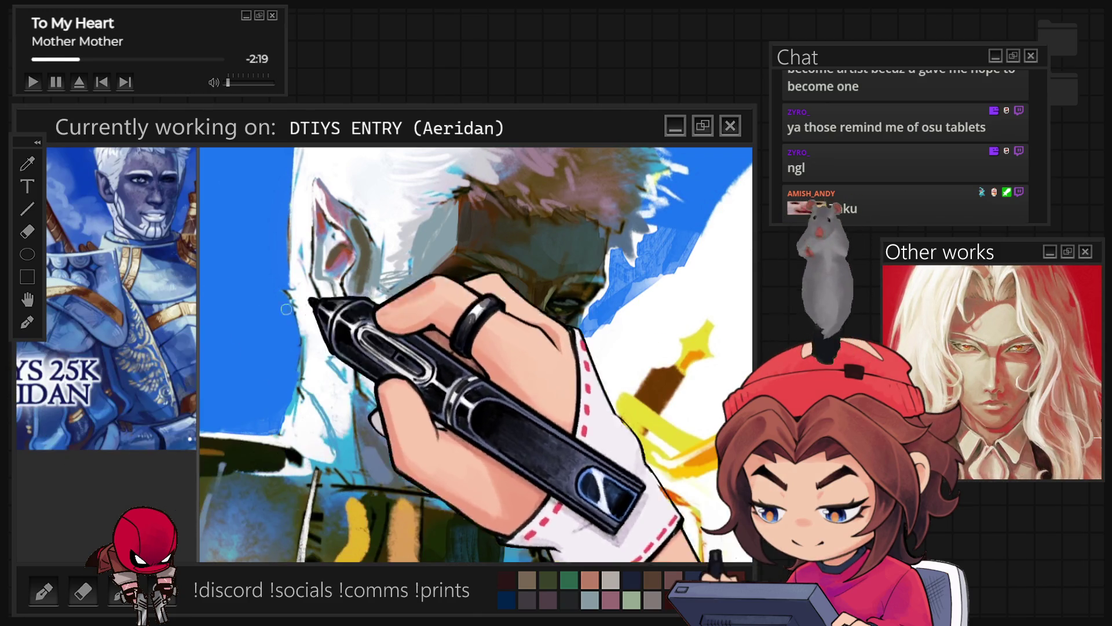